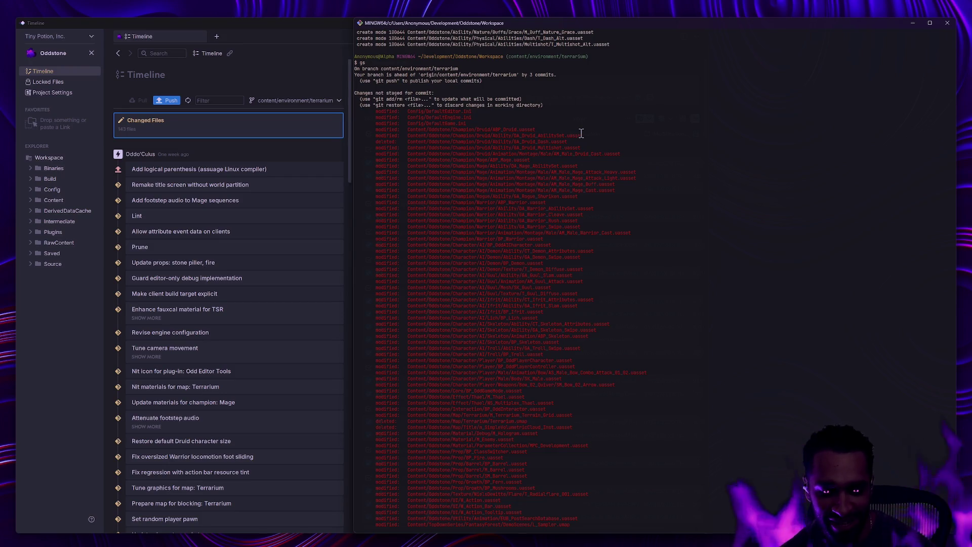
- Stage everything under Content/Oddstone/Champion/ with the ga command
type("ga Content/O")
key("BackSpace")
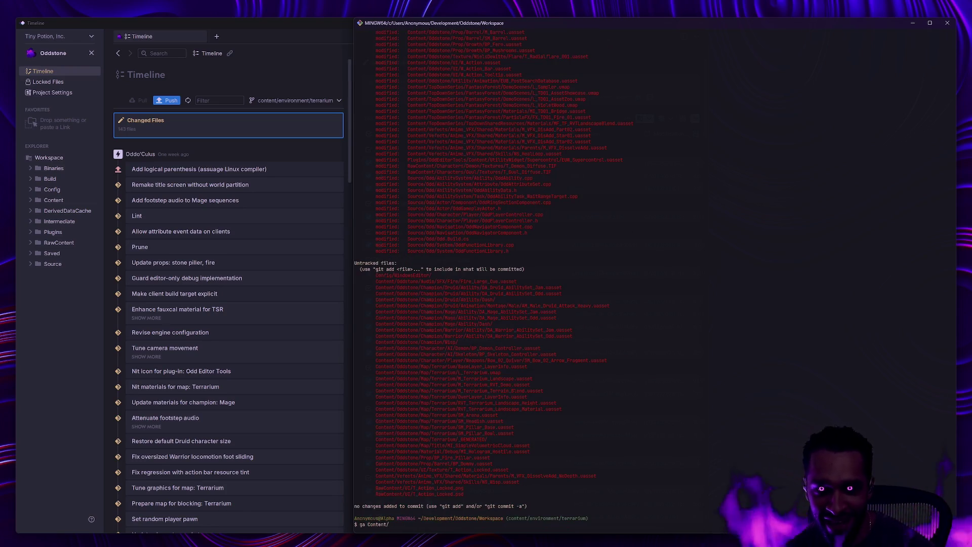
scroll(664, 330, "up", 2)
scroll(657, 313, "down", 2)
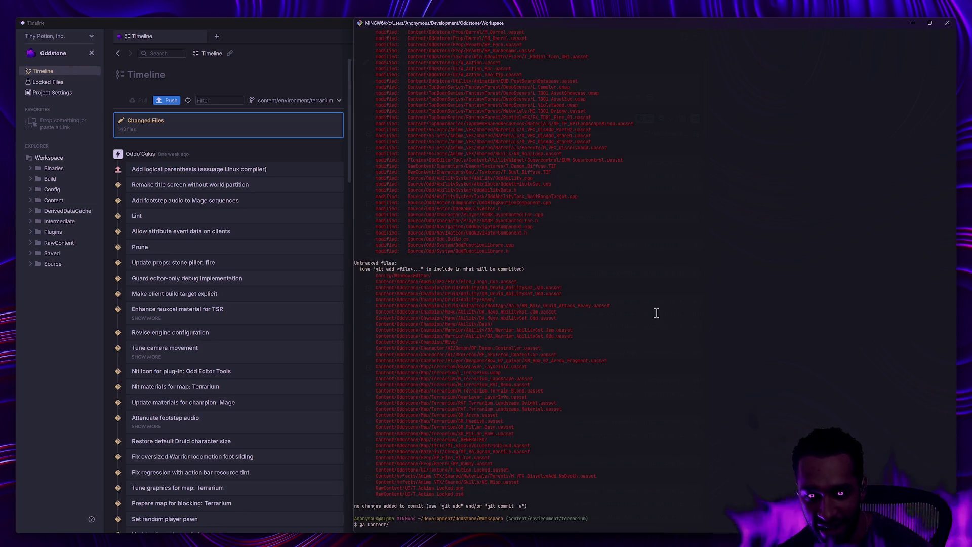
type("O")
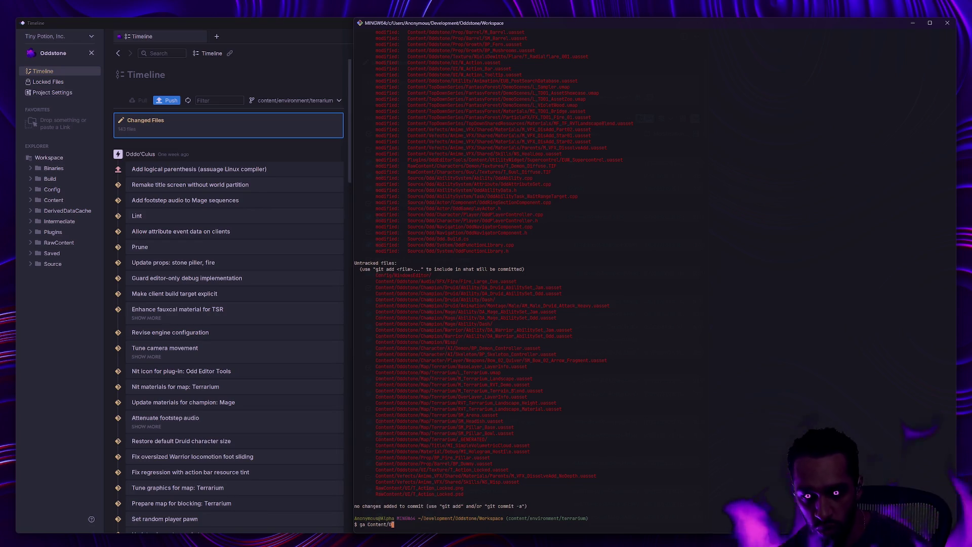
type("ddstone/Champion/")
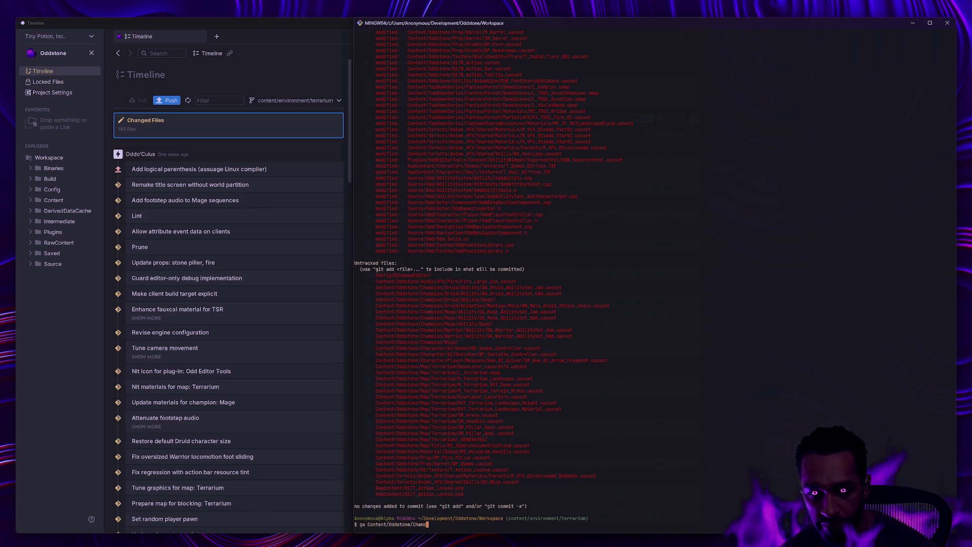
key("Return")
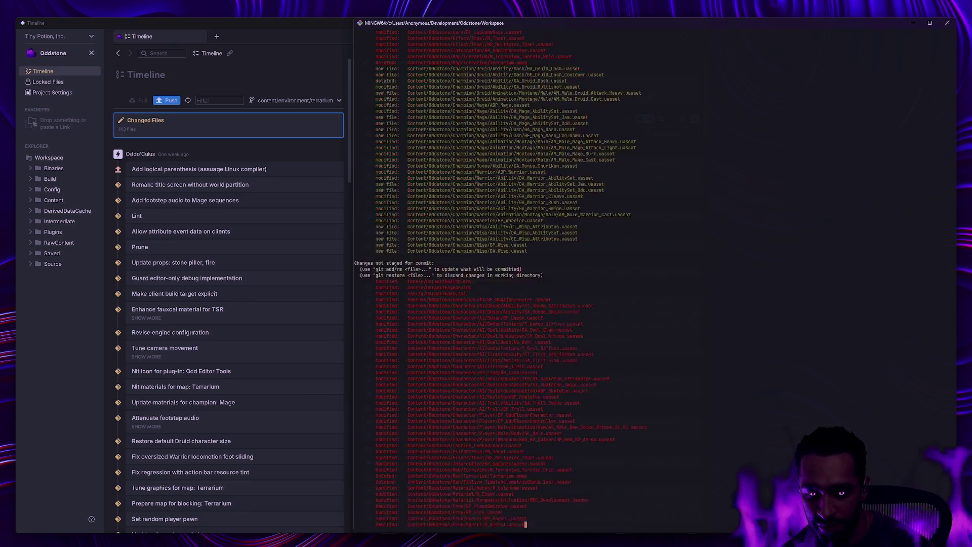
- Check the staged Warrior, Wisp and Rogue Shuriken files in the status output, then start the commit command
scroll(767, 326, "up", 15)
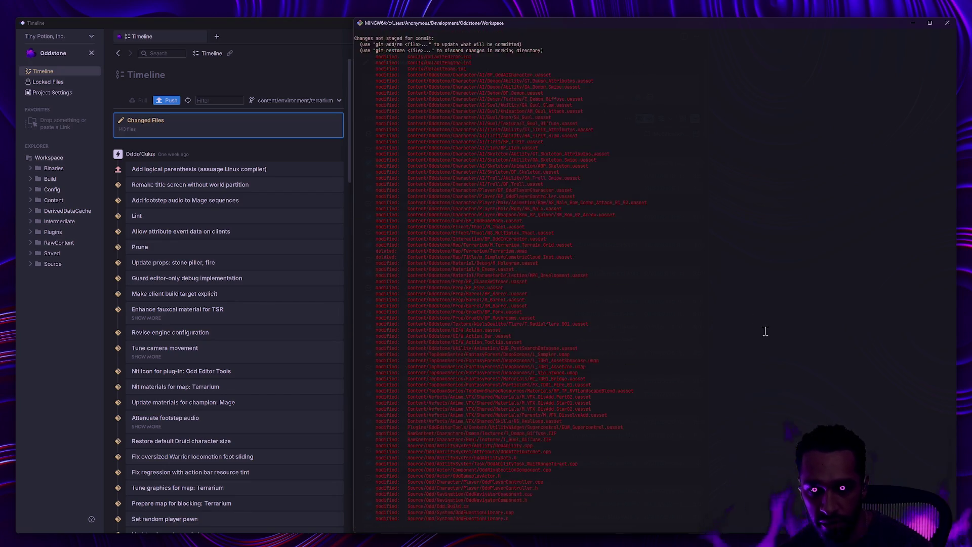
scroll(764, 336, "up", 7)
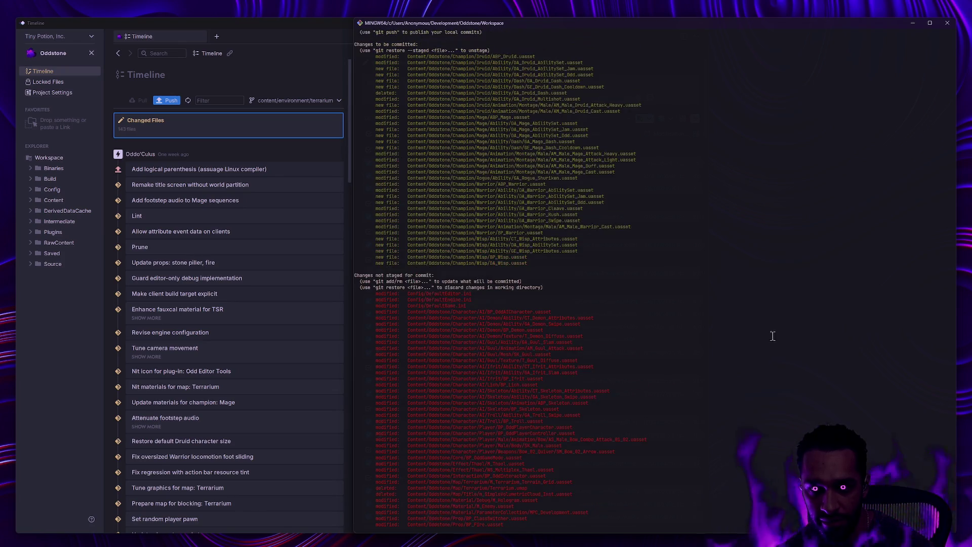
left_click_drag(532, 264, 399, 257)
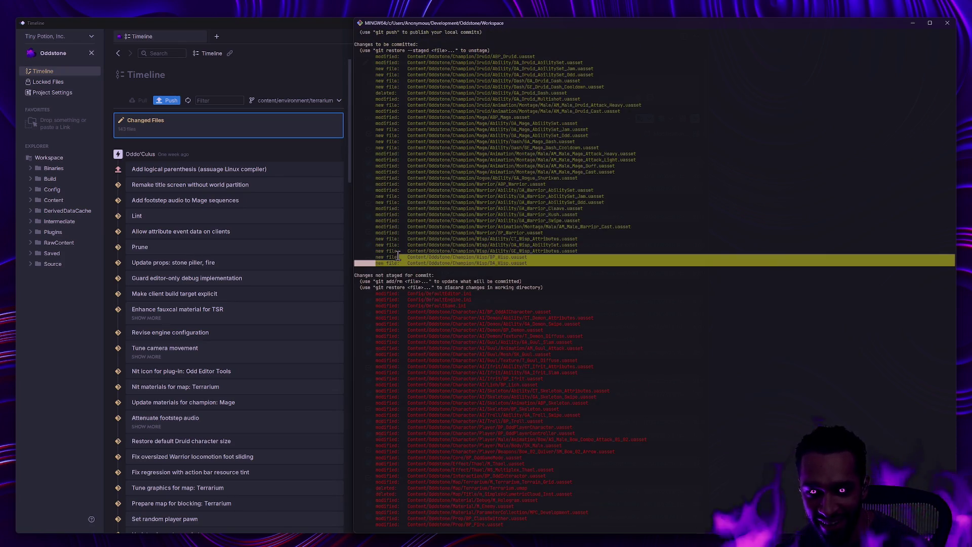
left_click(507, 242)
mouse_move(543, 264)
left_mouse_down()
mouse_move(507, 238)
mouse_move(388, 196)
left_mouse_up()
left_click(687, 298)
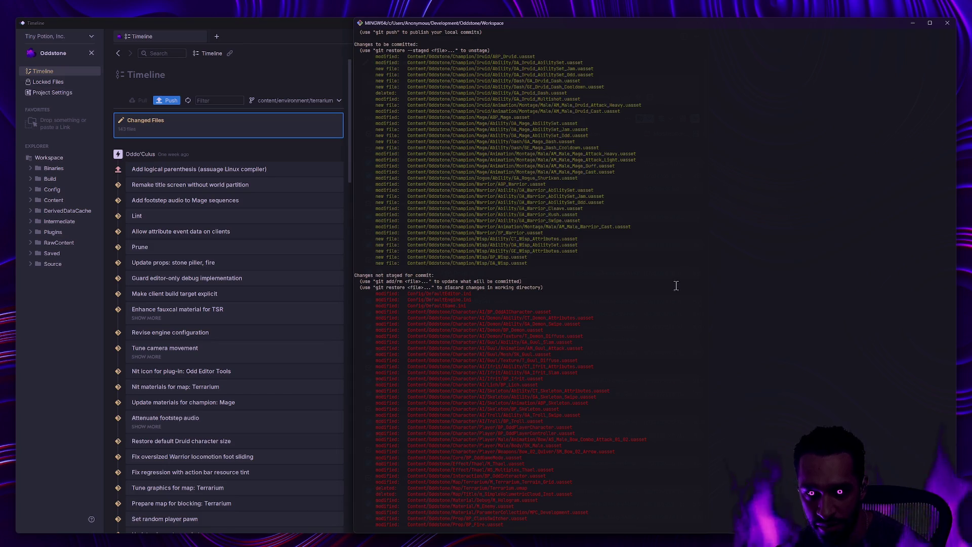
mouse_move(582, 179)
left_mouse_down()
mouse_move(357, 178)
mouse_move(369, 178)
left_mouse_up()
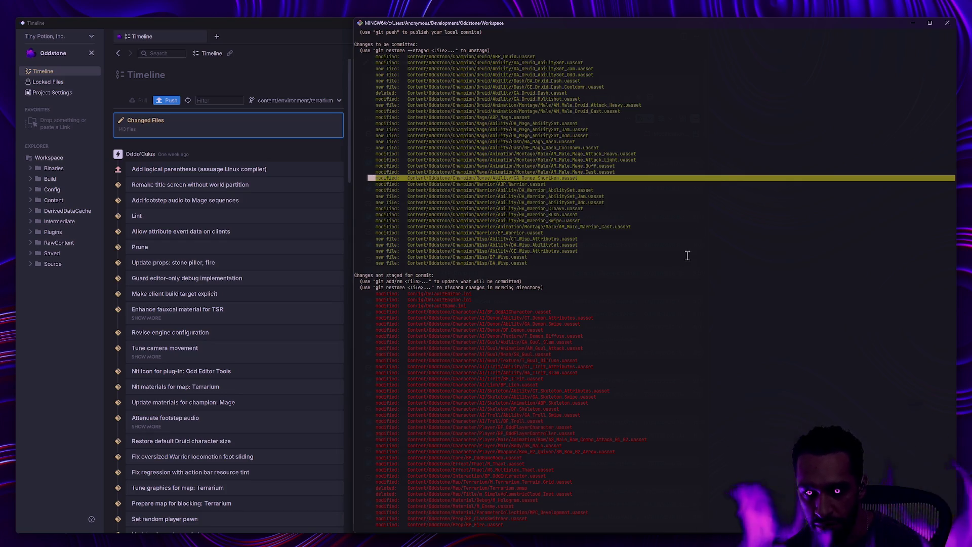
scroll(731, 248, "down", 20)
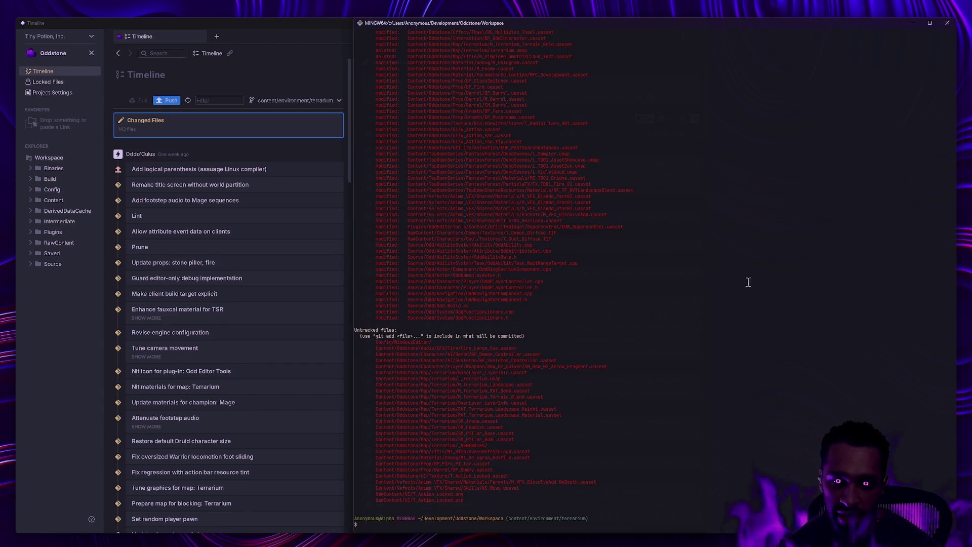
type("gc -m '")
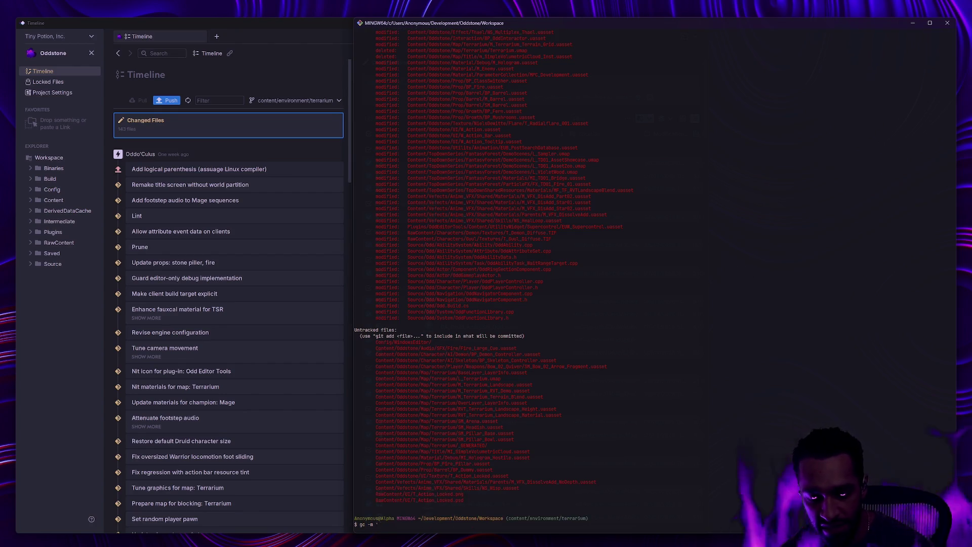
type("Refact")
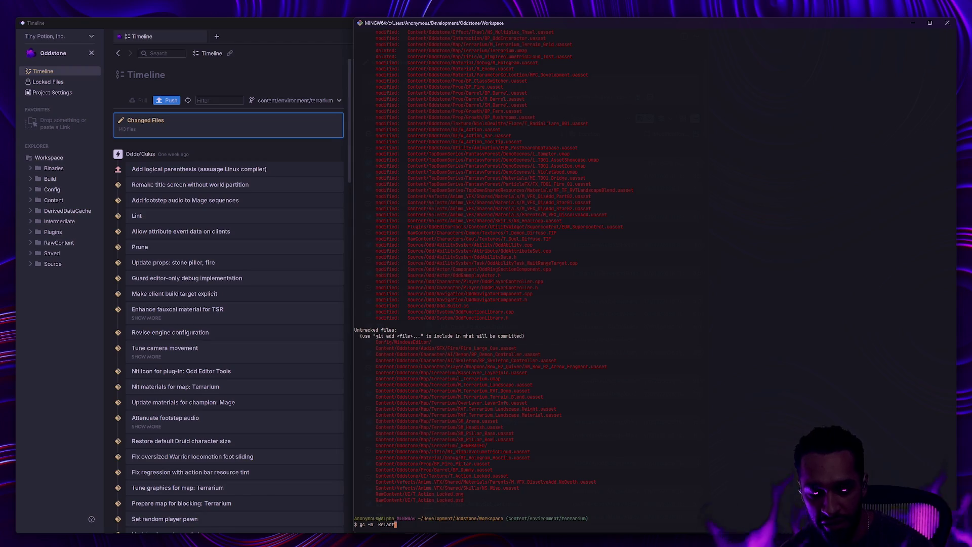
type("or champions")
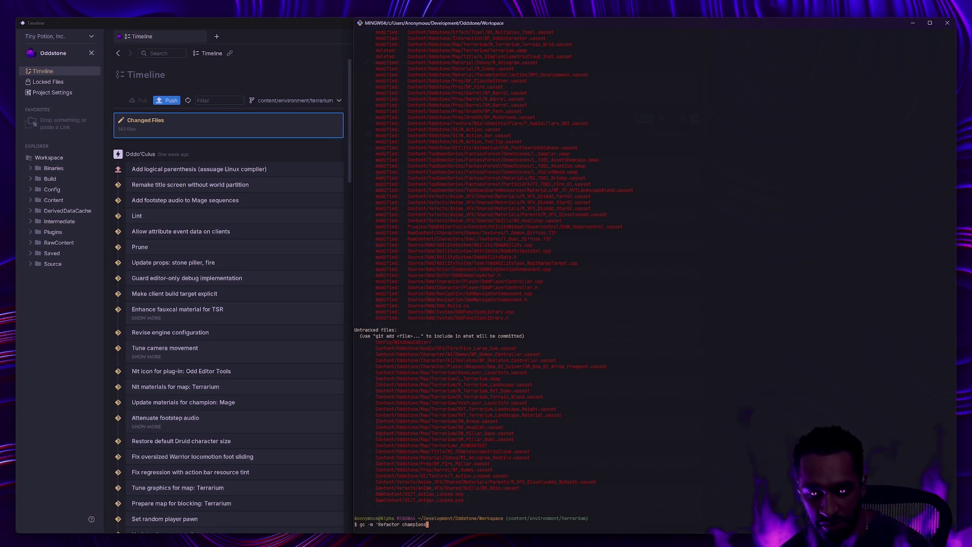
type(" (a")
type("plus")
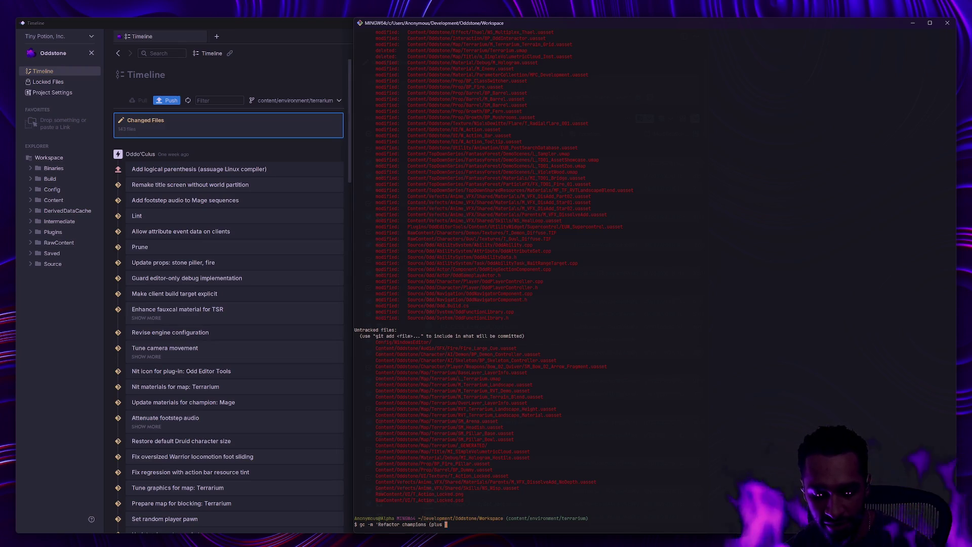
- Commit the staged files with the message 'Refactor champions... and add a wisp!'
key("BackSpace")
key("BackSpace")
key("BackSpace")
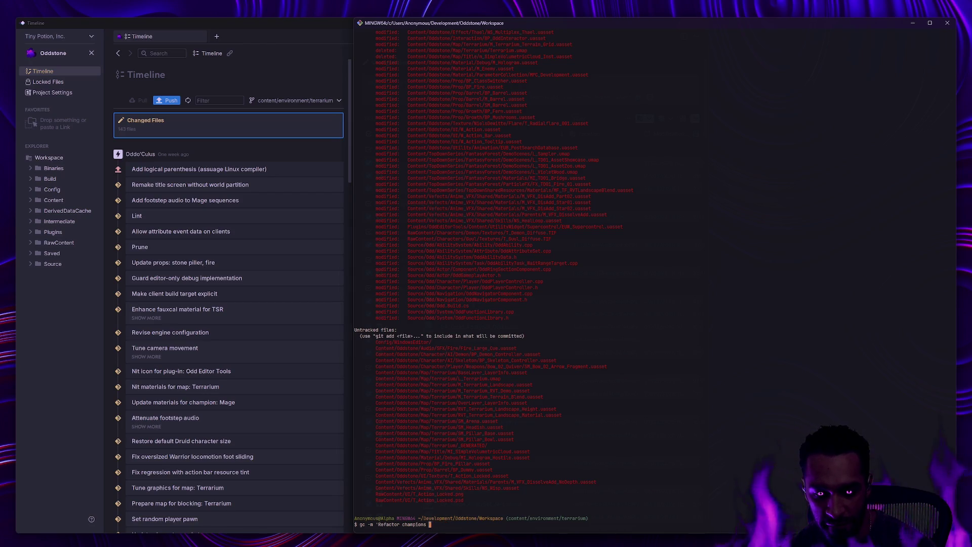
type(",and add a wisp!'")
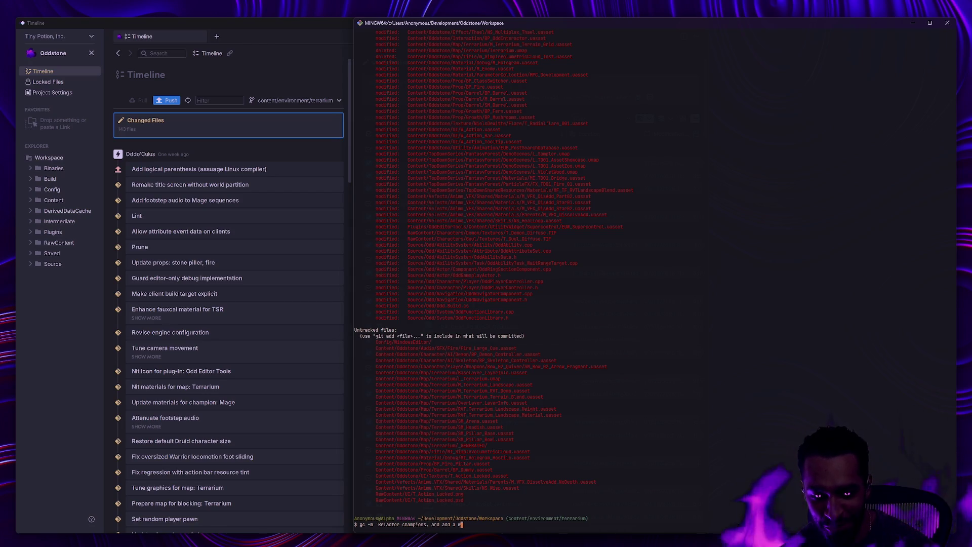
type("p")
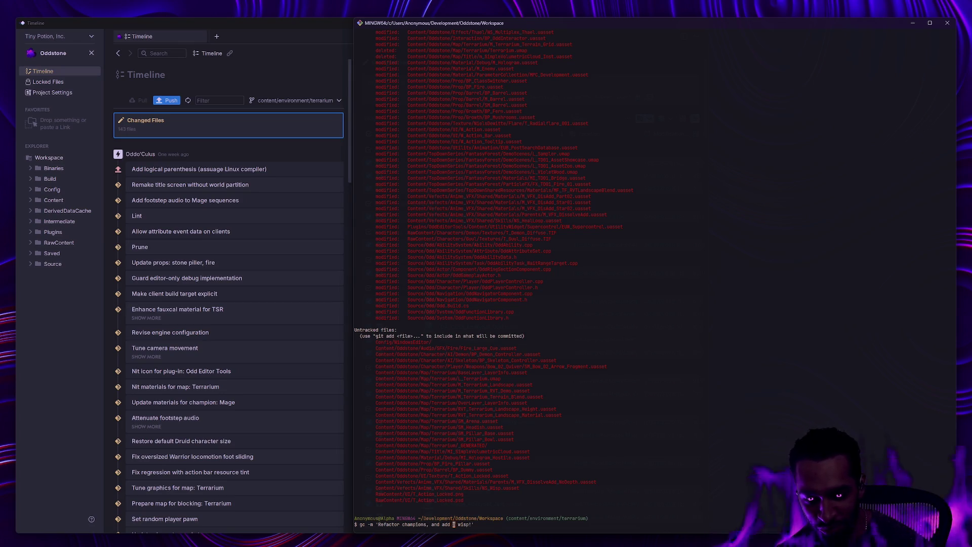
key("ctrl+Left")
key("ctrl+Left")
key("BackSpace")
key("BackSpace")
type("...")
key("Return")
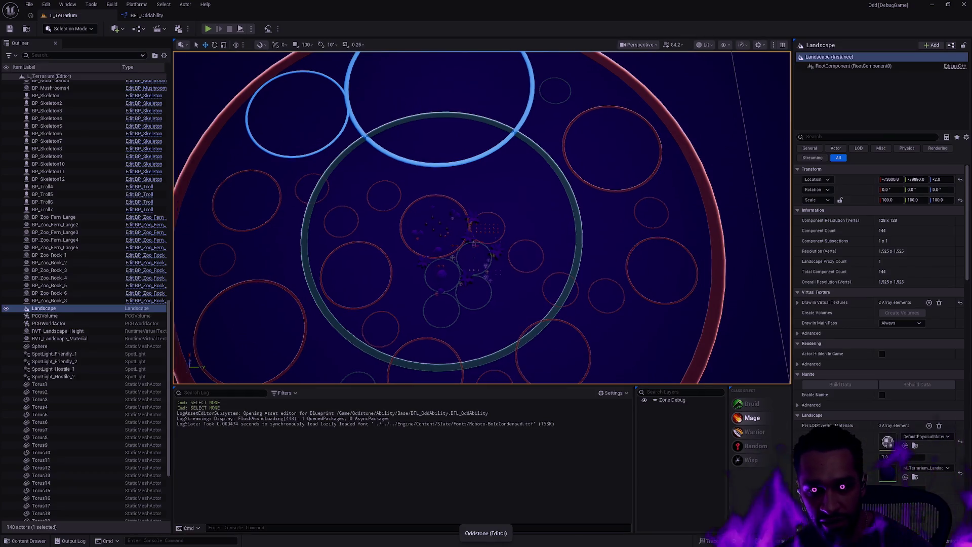
- Frame the whole Landscape and orbit to view the ring layout at an angle
key("f")
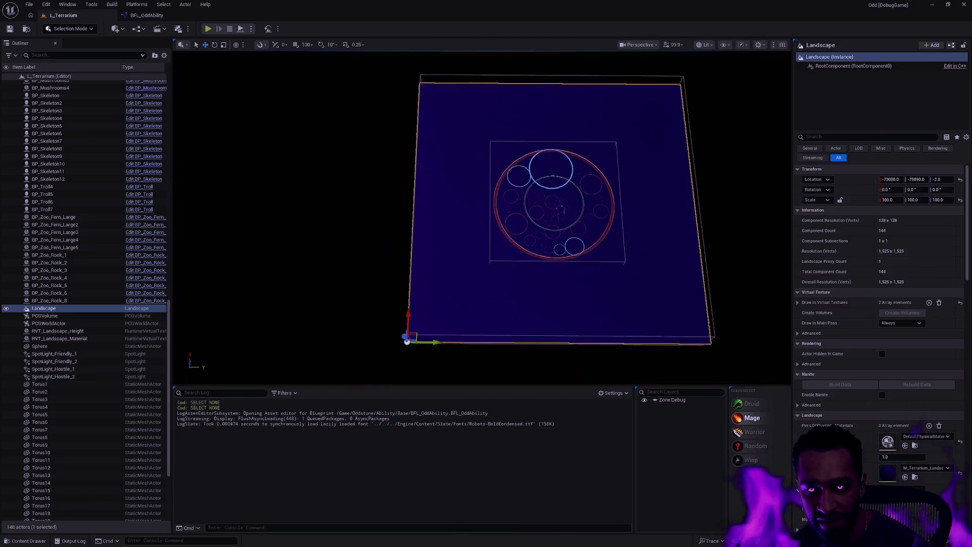
left_click(662, 257)
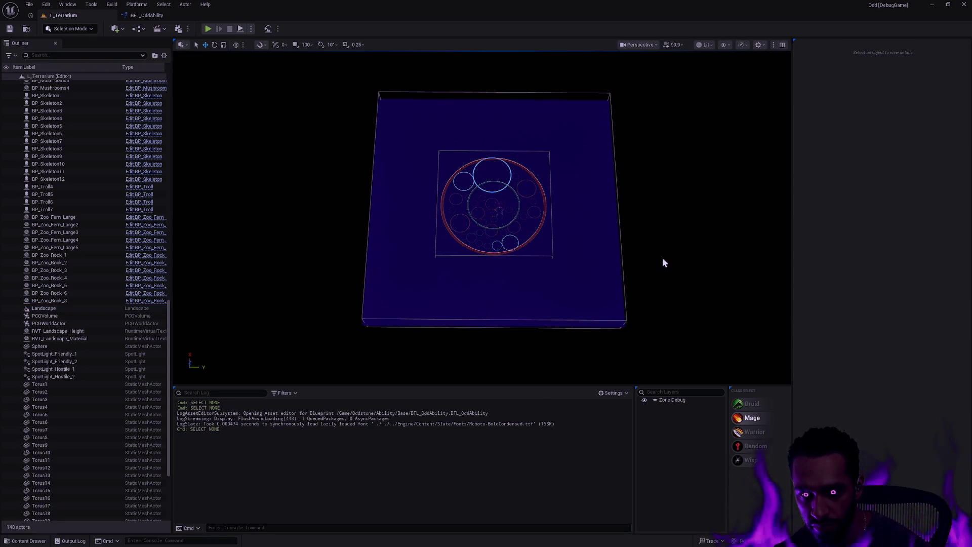
scroll(662, 258, "up", 5)
scroll(507, 213, "up", 6)
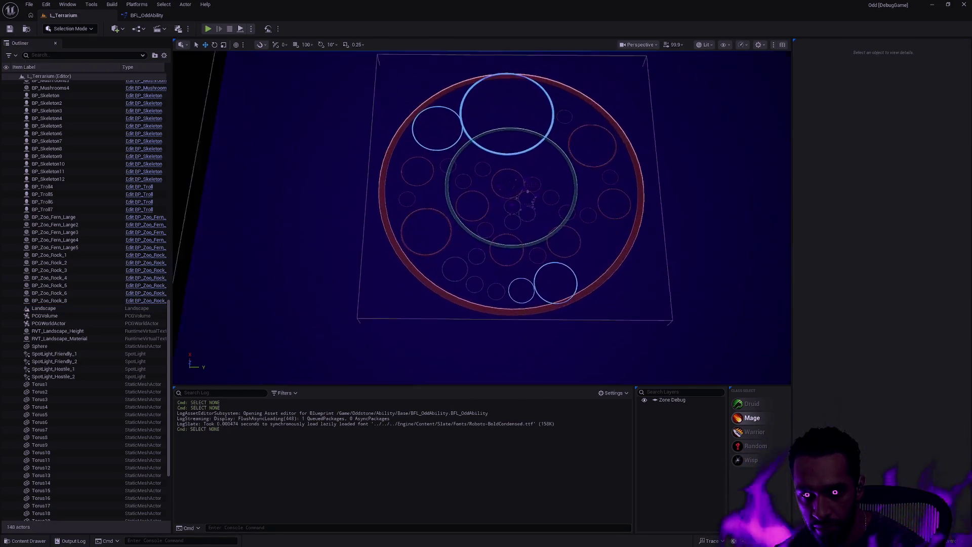
scroll(486, 217, "down", 5)
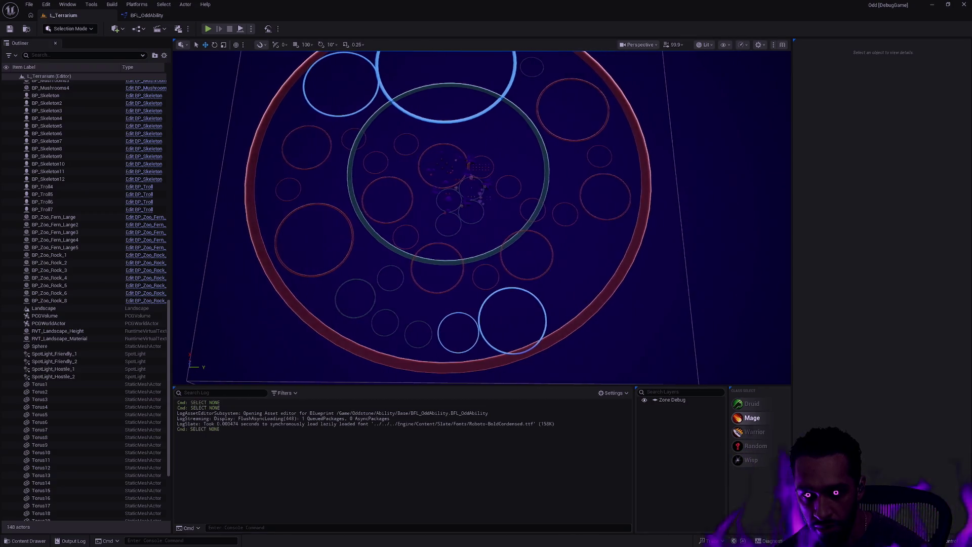
mouse_move(486, 218)
left_mouse_down()
mouse_move(512, 192)
mouse_move(496, 208)
mouse_move(567, 252)
left_mouse_up()
left_click(571, 259)
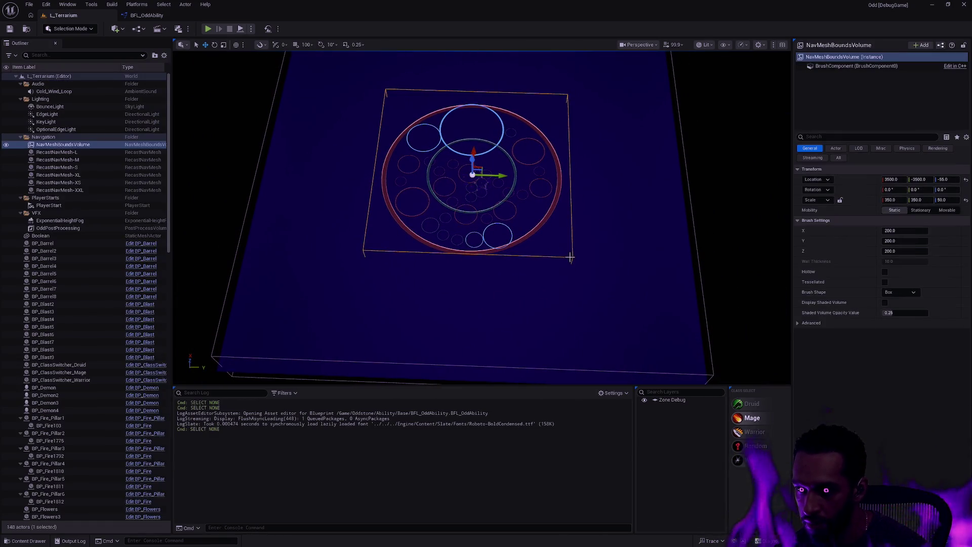
left_click(600, 244)
- Move in closer and tilt to look obliquely at the big red ring, then select the Landscape
scroll(600, 241, "up", 8)
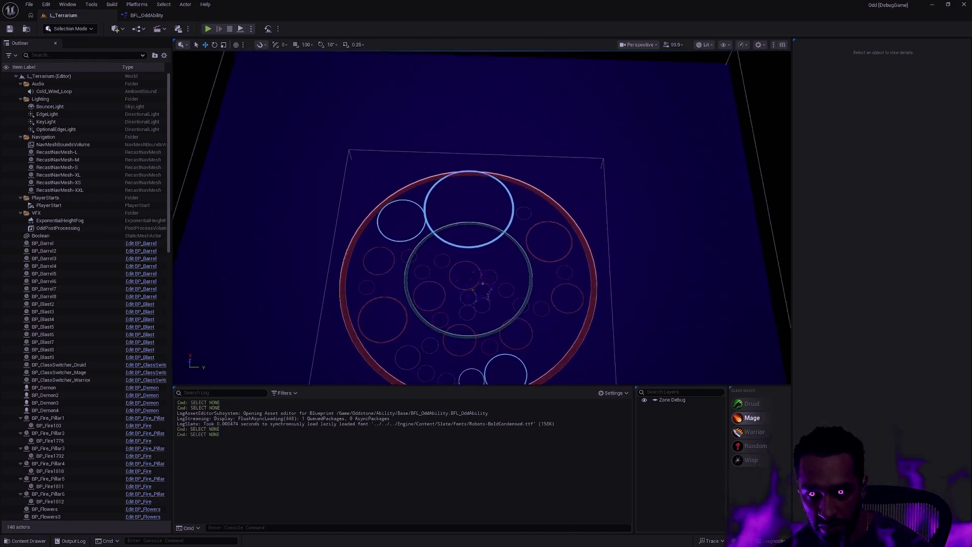
mouse_move(599, 241)
left_mouse_down()
mouse_move(567, 233)
mouse_move(588, 238)
left_mouse_up()
scroll(579, 236, "up", 10)
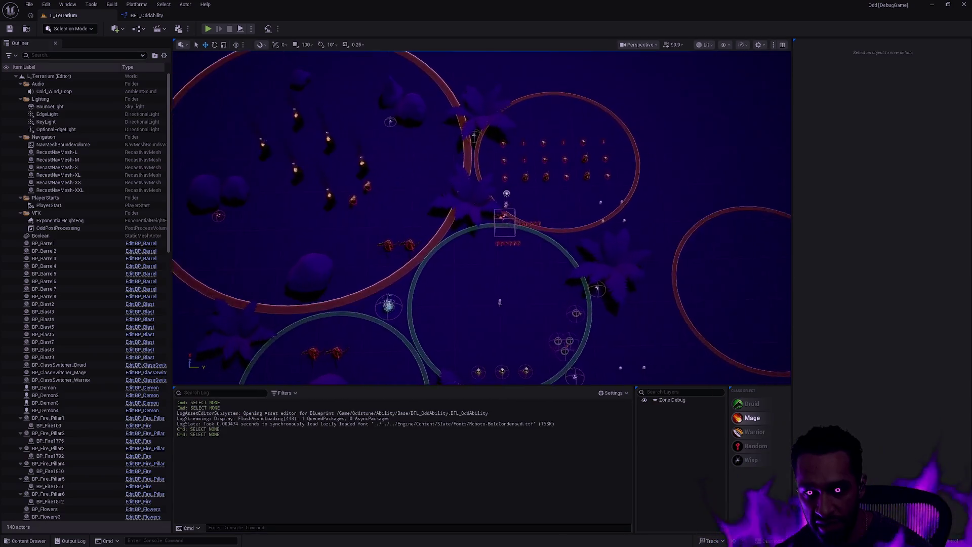
scroll(481, 218, "down", 10)
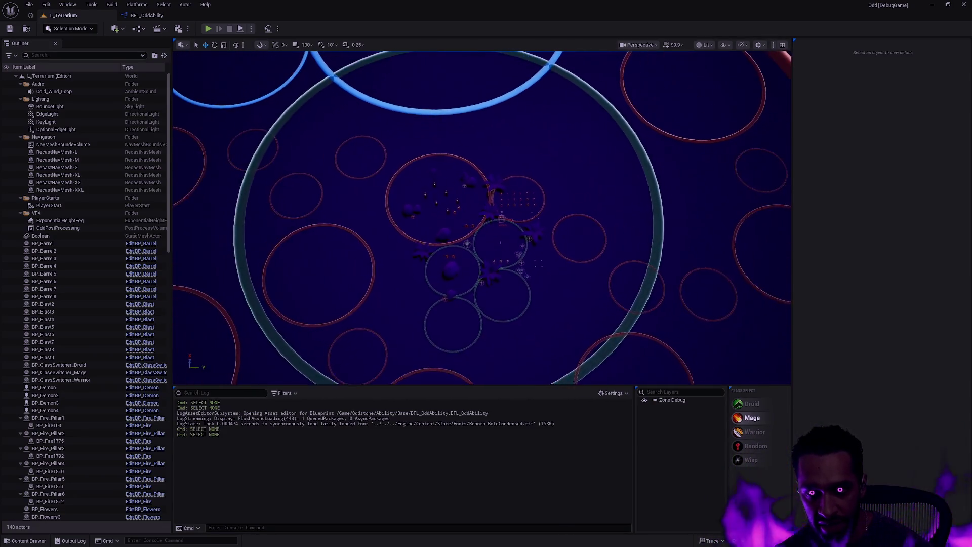
mouse_move(481, 218)
left_mouse_down()
mouse_move(481, 203)
mouse_move(496, 198)
mouse_move(487, 203)
mouse_move(481, 177)
mouse_move(492, 177)
mouse_move(491, 187)
mouse_move(481, 179)
left_mouse_up()
scroll(481, 218, "up", 10)
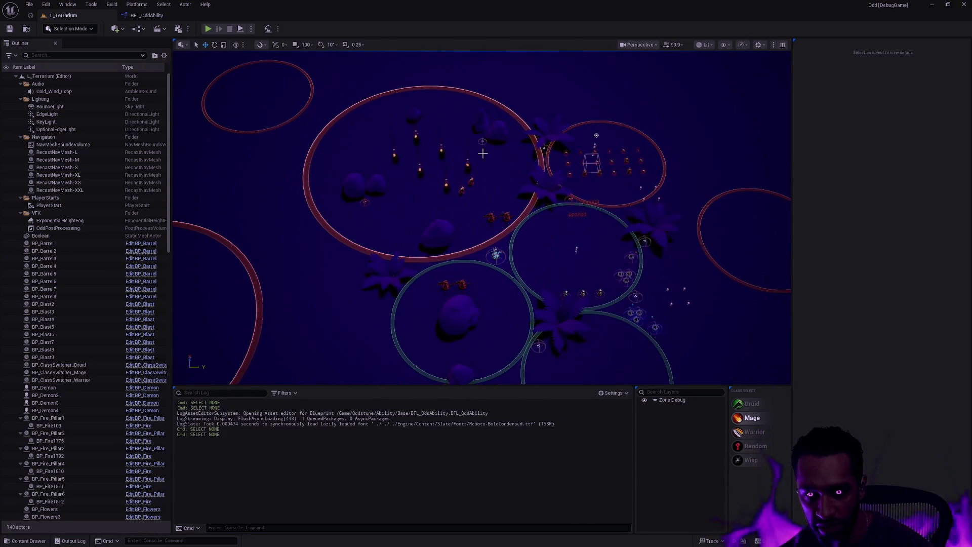
left_click(516, 130)
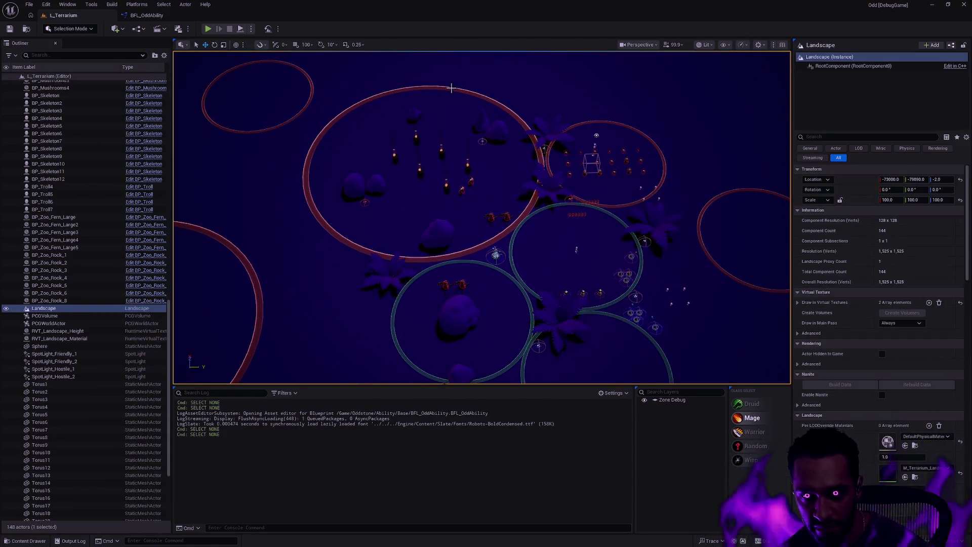
- Select the Torus1 ring and frame the view closely around it
left_click(485, 101)
left_click_drag(613, 214, 630, 132)
key("f")
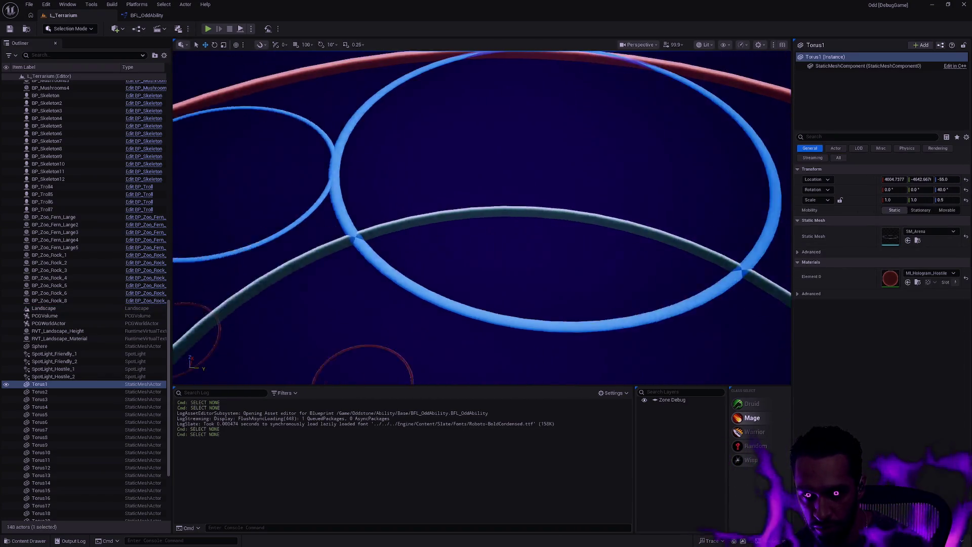
mouse_move(481, 218)
left_mouse_down()
mouse_move(481, 187)
mouse_move(496, 187)
mouse_move(486, 177)
mouse_move(504, 223)
left_mouse_up()
left_click(504, 223)
- Frame the small Torus2 ring up close and drag it into the interior of Torus1
left_click(504, 223)
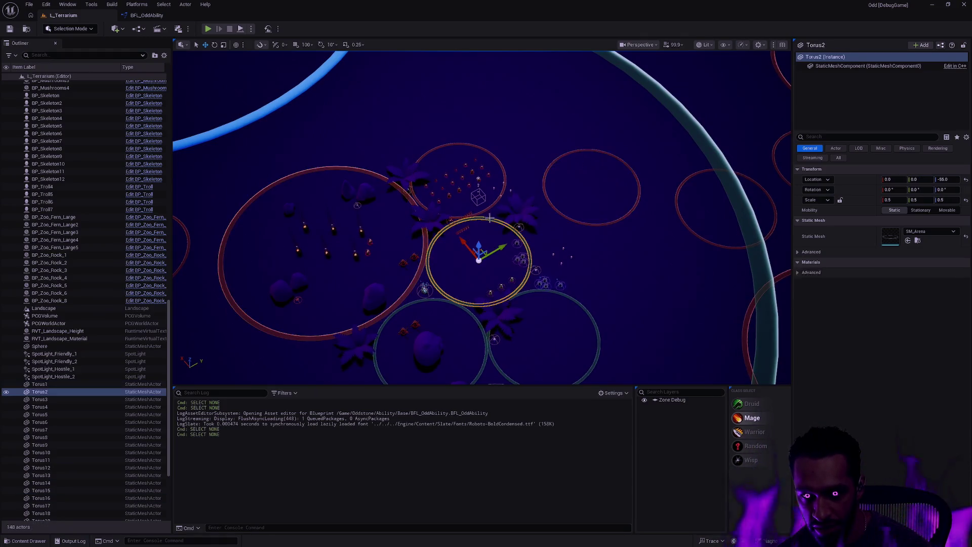
key("f")
scroll(482, 217, "up", 10)
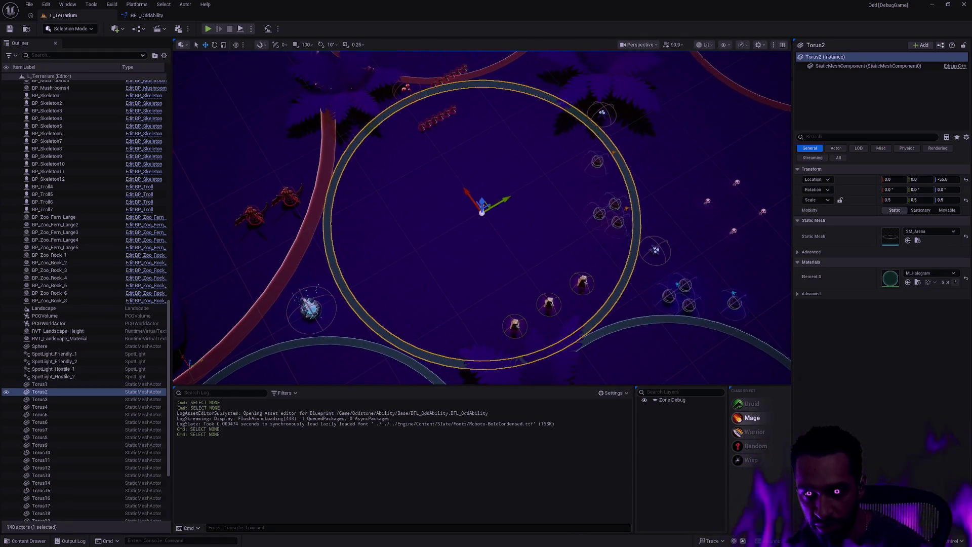
scroll(481, 217, "up", 10)
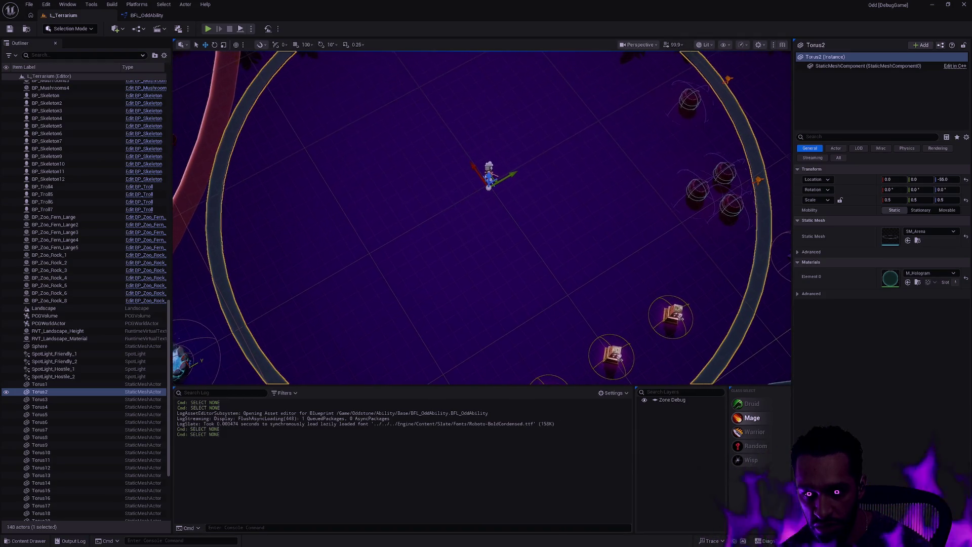
key("f")
scroll(481, 217, "up", 5)
key("f")
scroll(481, 217, "up", 10)
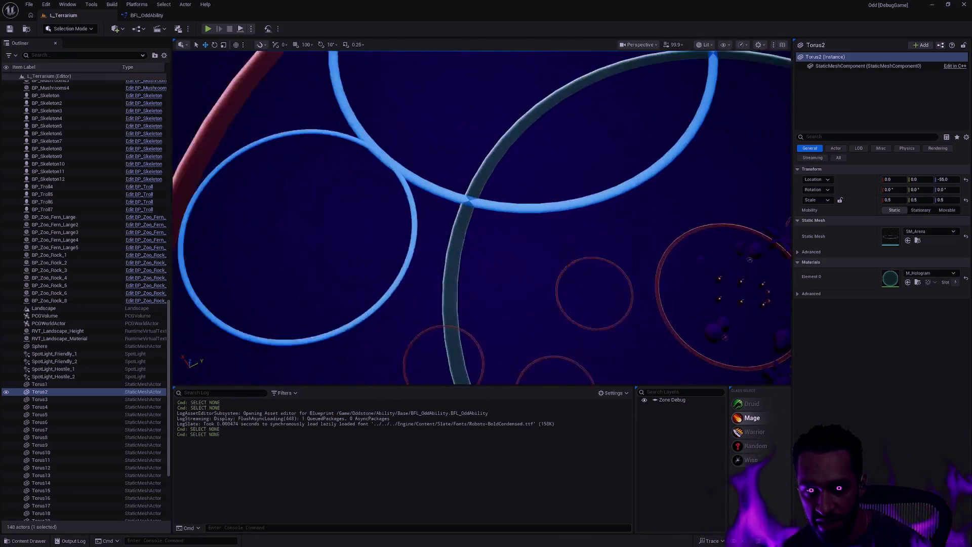
scroll(481, 218, "up", 2)
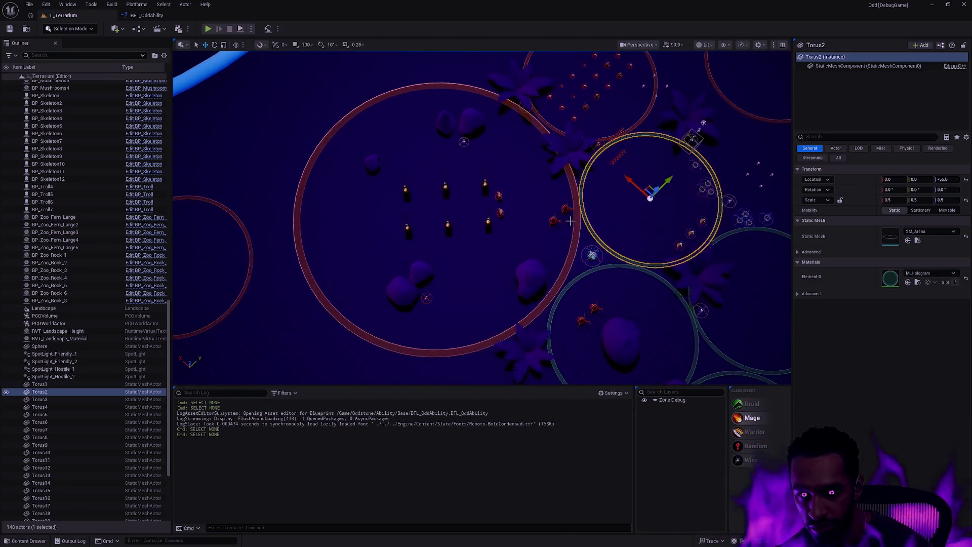
left_click(580, 224)
left_click(586, 223)
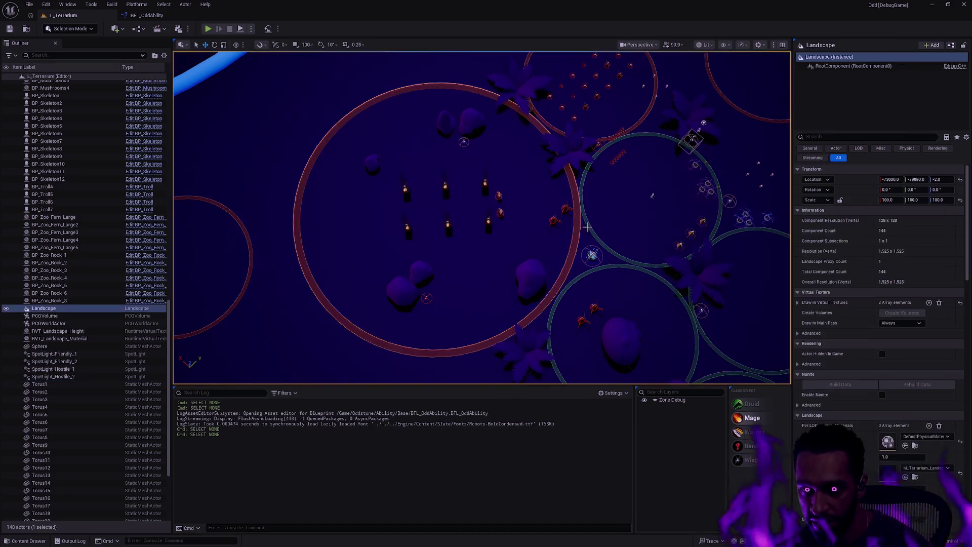
mouse_move(650, 185)
left_mouse_down()
mouse_move(498, 173)
mouse_move(488, 157)
mouse_move(394, 221)
left_mouse_up()
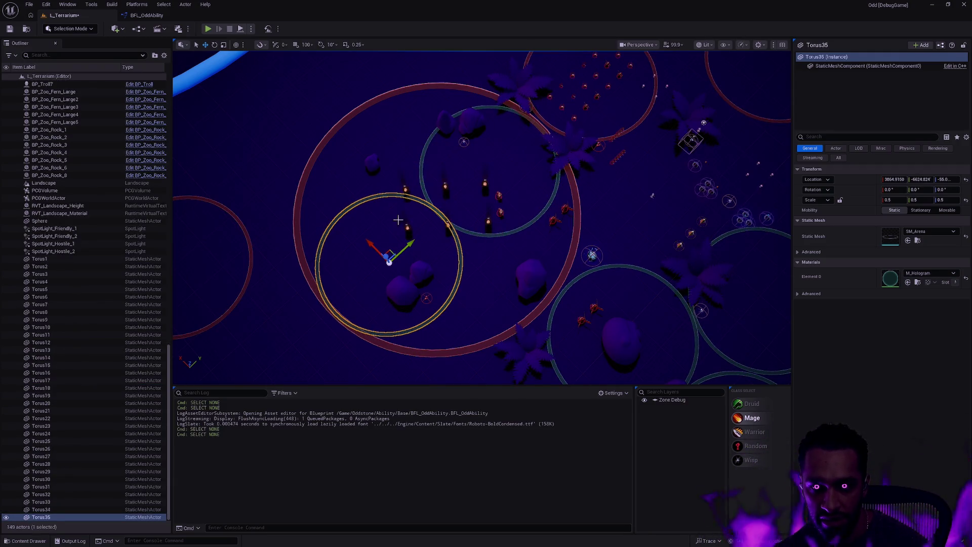
- Duplicate and move a ring copy, then undo the copies and the Torus2 move and deselect
left_click_drag(388, 257, 388, 158, "alt")
left_click_drag(495, 259, 522, 283)
key("ctrl+z")
key("ctrl+z")
key("ctrl+z")
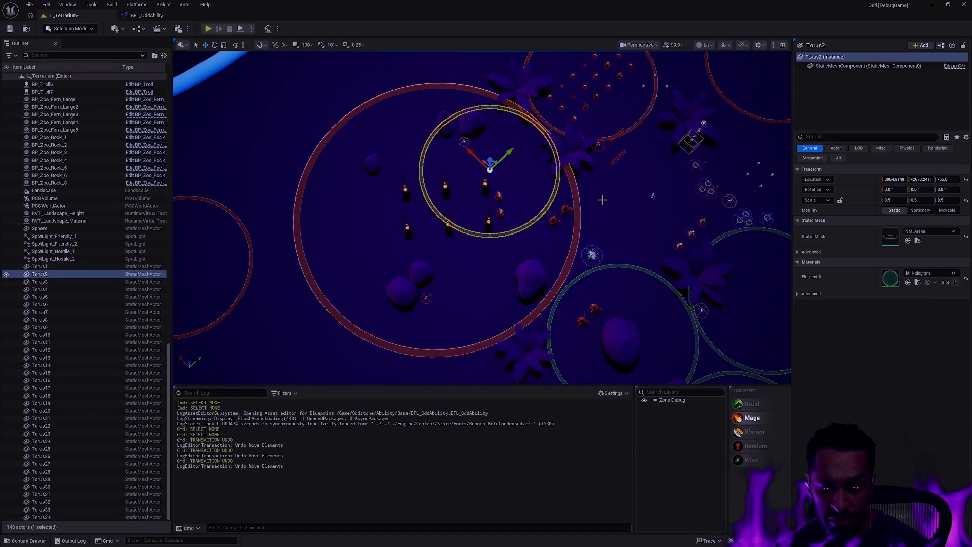
key("ctrl+z")
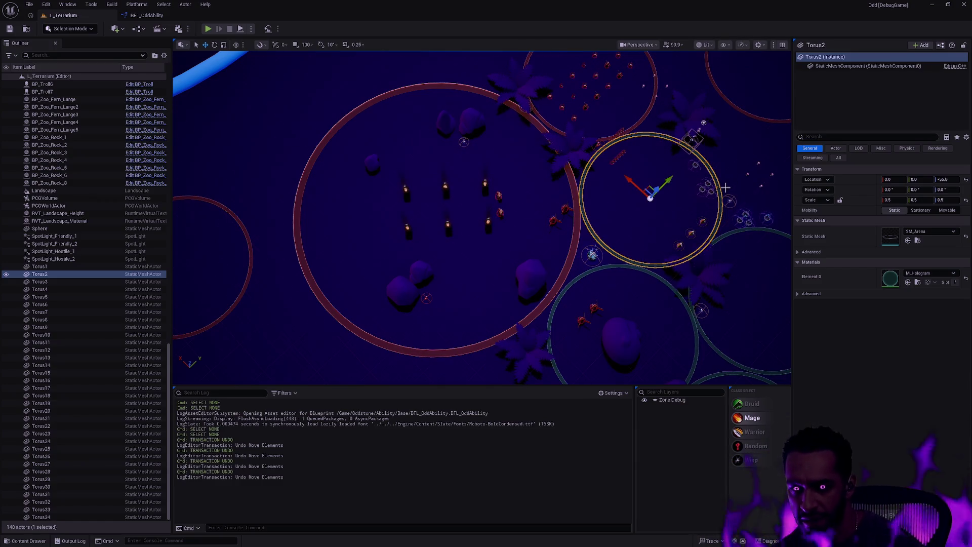
key("Escape")
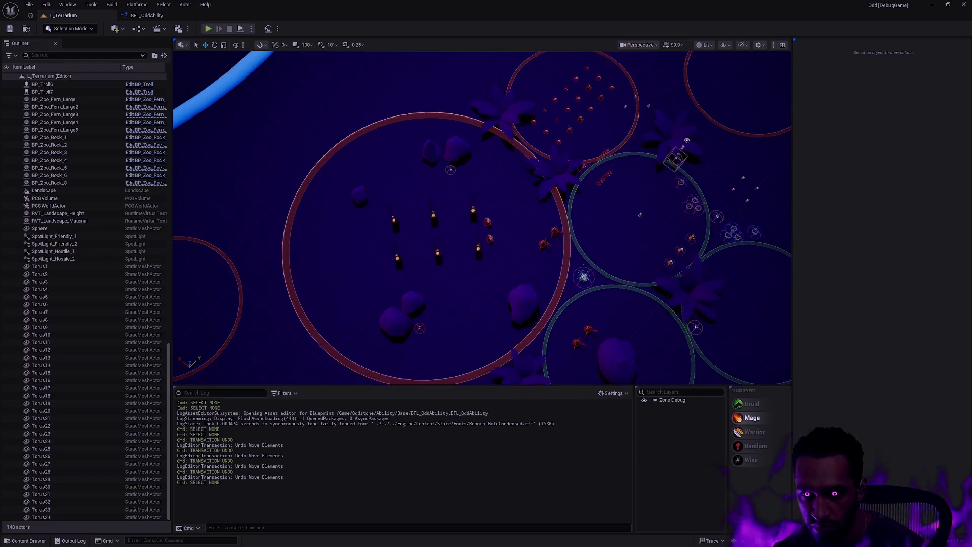
- Pull the view back above the arena to see the whole ring, then select Torus14
scroll(628, 228, "down", 5)
scroll(481, 218, "down", 5)
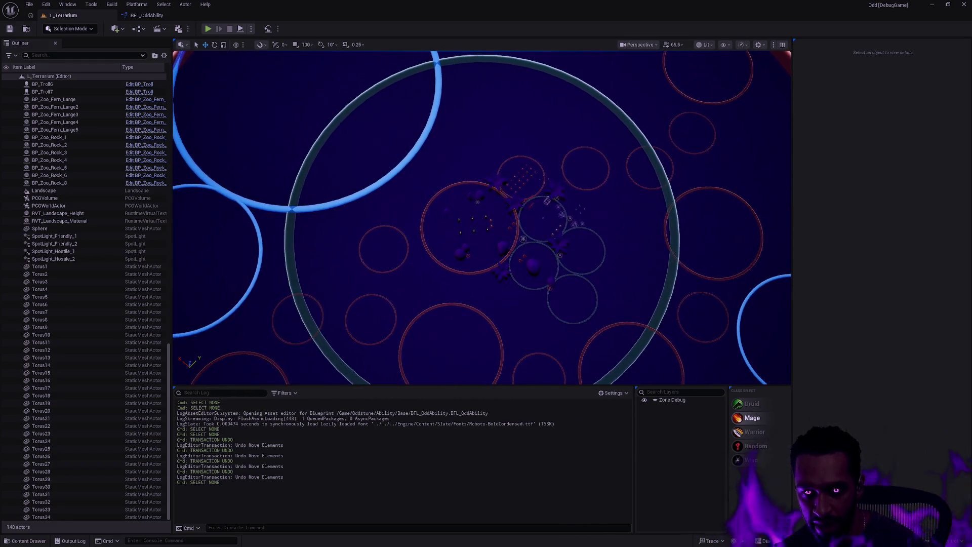
scroll(481, 294, "up", 8)
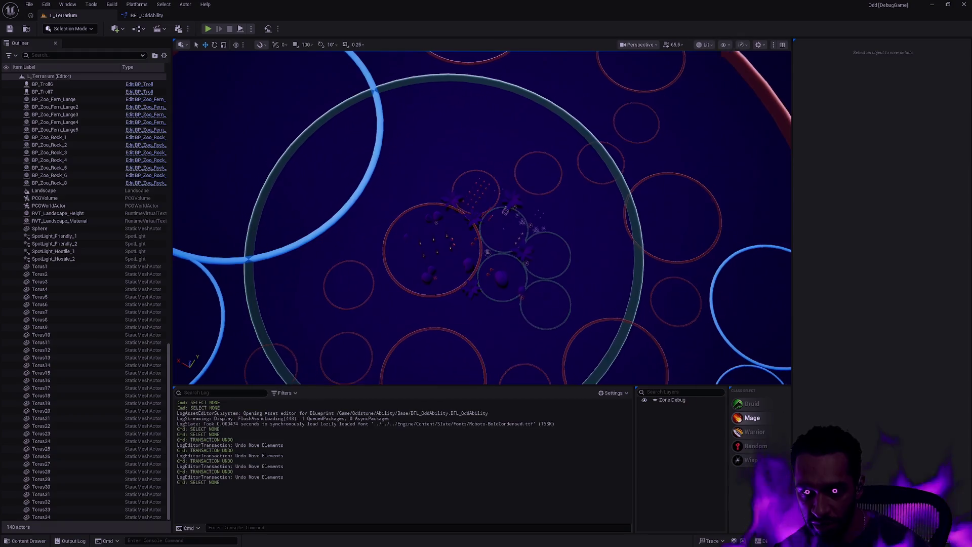
scroll(514, 161, "up", 5)
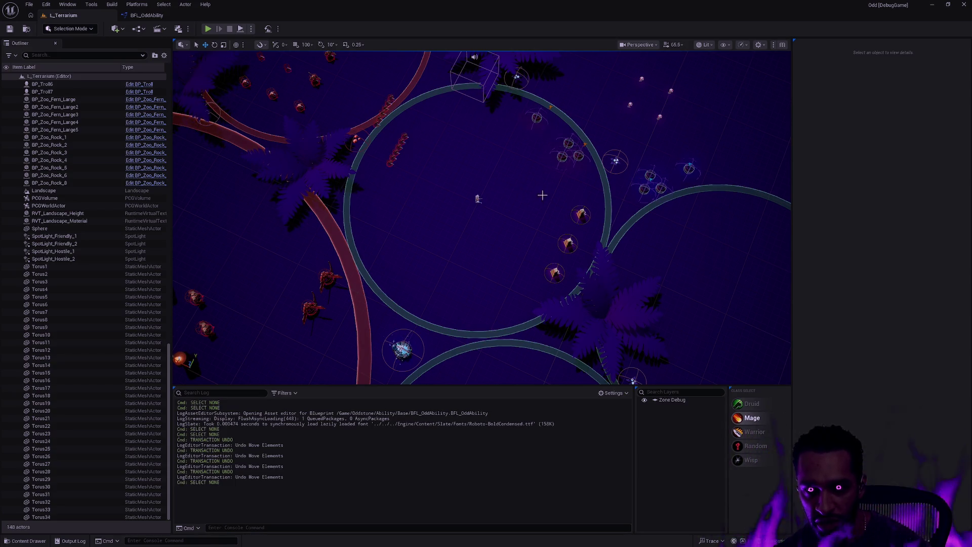
mouse_move(609, 224)
left_mouse_down()
mouse_move(570, 233)
mouse_move(559, 219)
left_mouse_up()
left_click(487, 60)
left_click_drag(486, 59, 444, 47)
left_click_drag(481, 218, 482, 278)
mouse_move(671, 214)
left_mouse_down()
mouse_move(681, 218)
mouse_move(671, 215)
left_mouse_up()
left_click(518, 228)
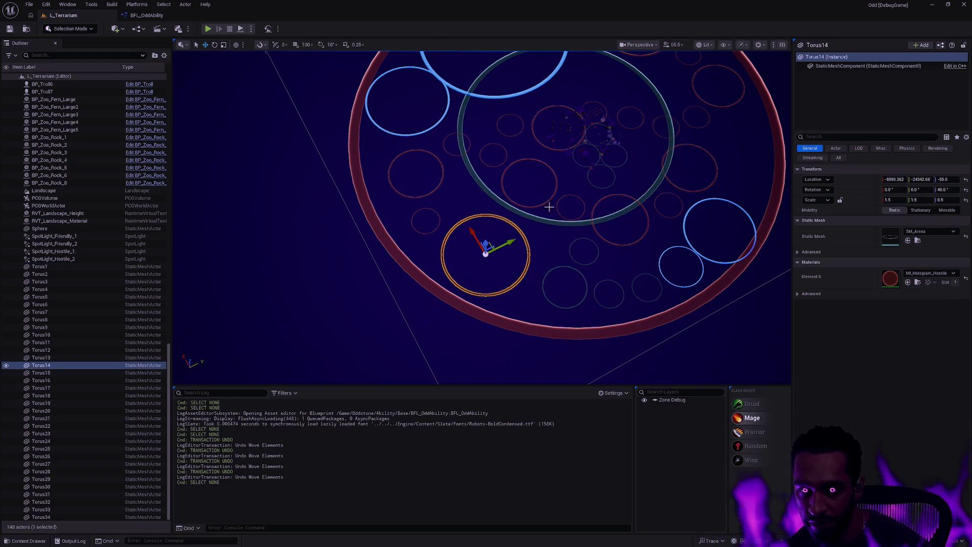
left_click(534, 134)
left_click(515, 227)
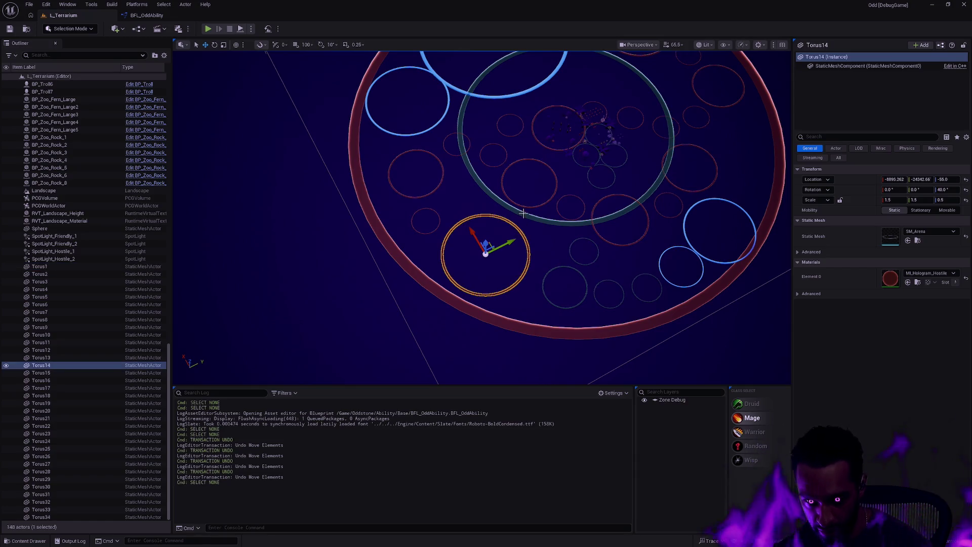
scroll(482, 217, "up", 5)
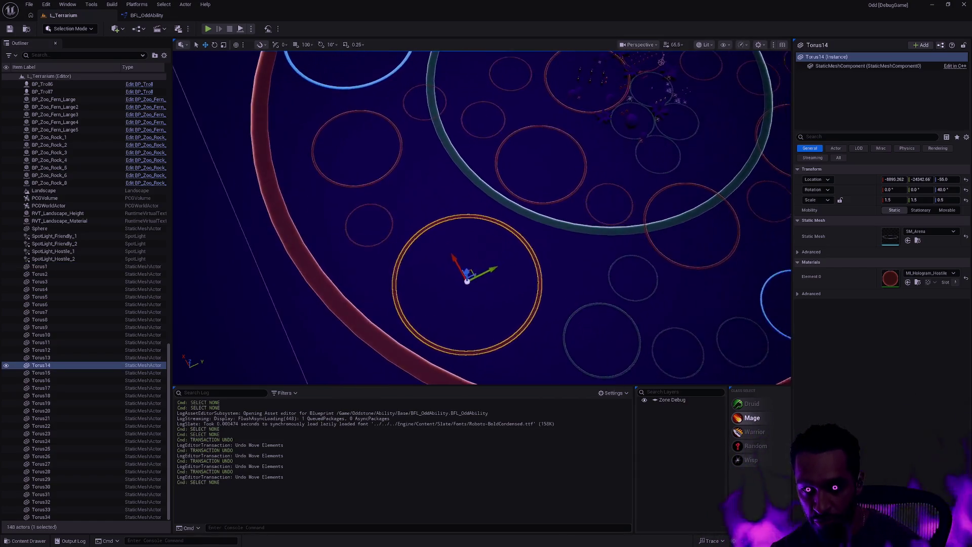
scroll(482, 217, "down", 5)
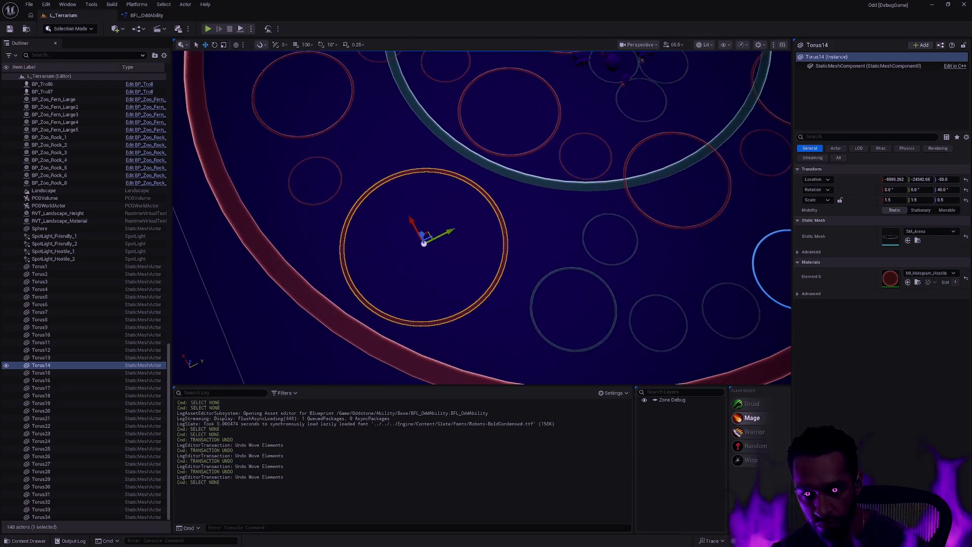
scroll(481, 218, "down", 5)
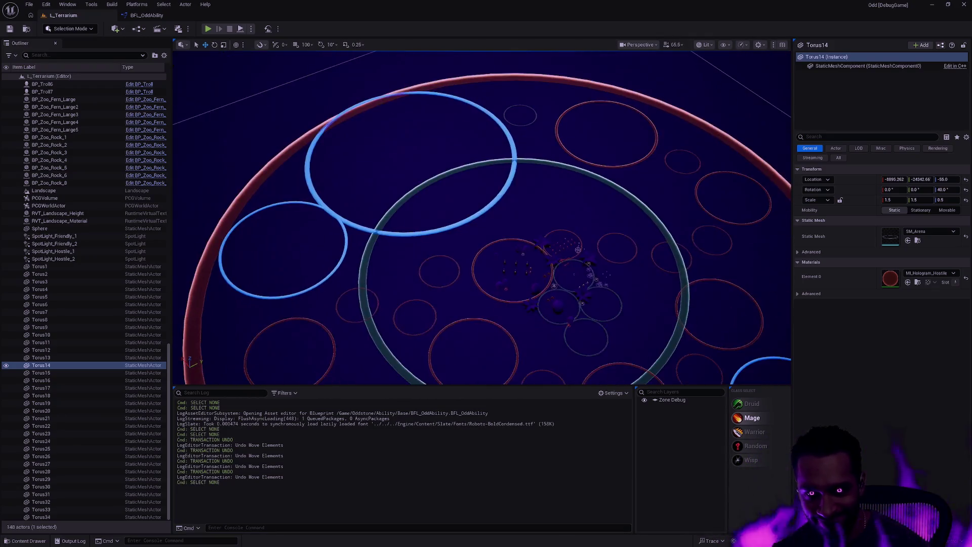
scroll(481, 218, "up", 5)
scroll(482, 217, "up", 5)
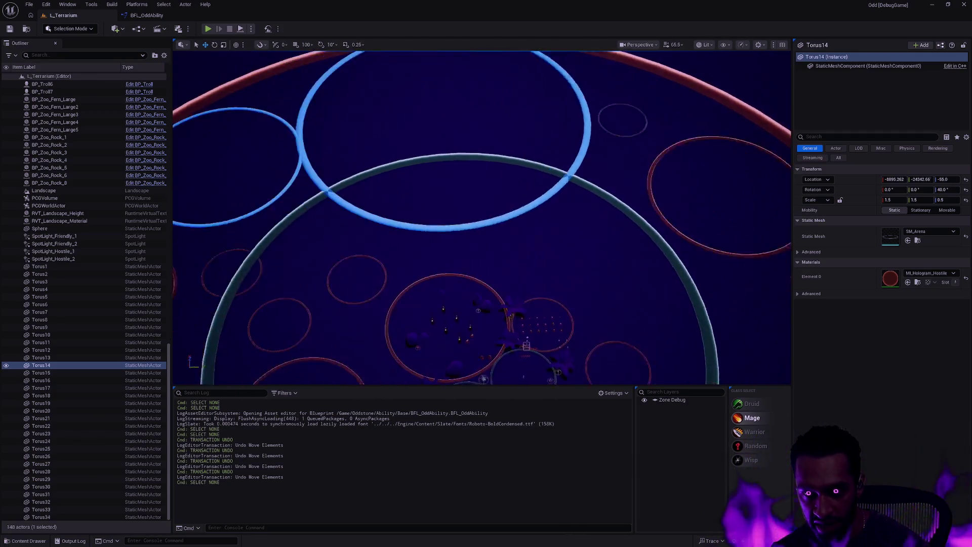
scroll(482, 217, "up", 5)
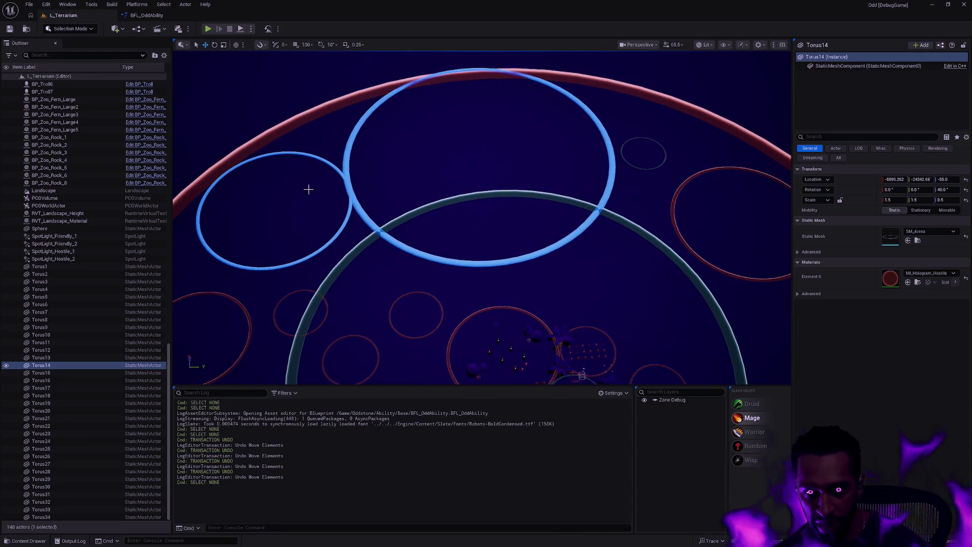
left_click(338, 171)
key("Escape")
scroll(482, 218, "down", 5)
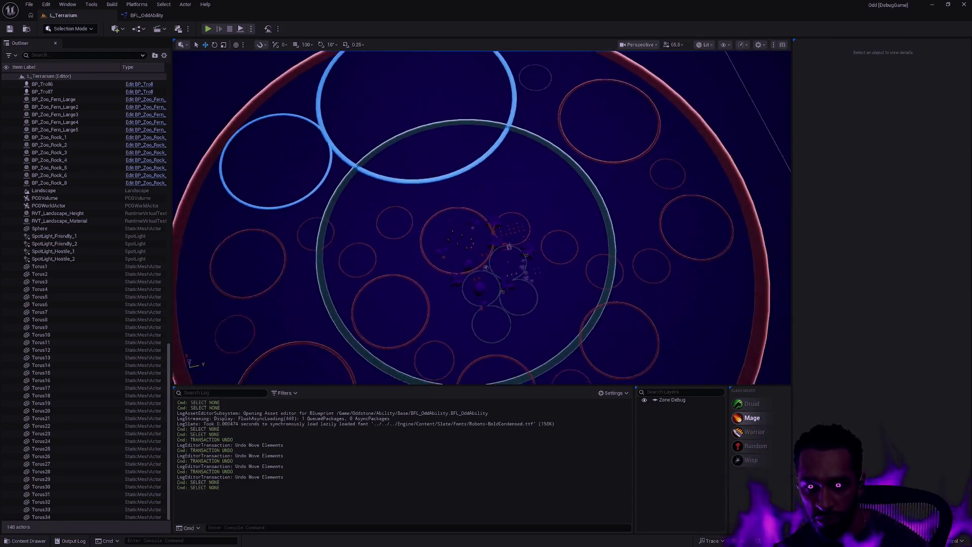
scroll(482, 217, "down", 3)
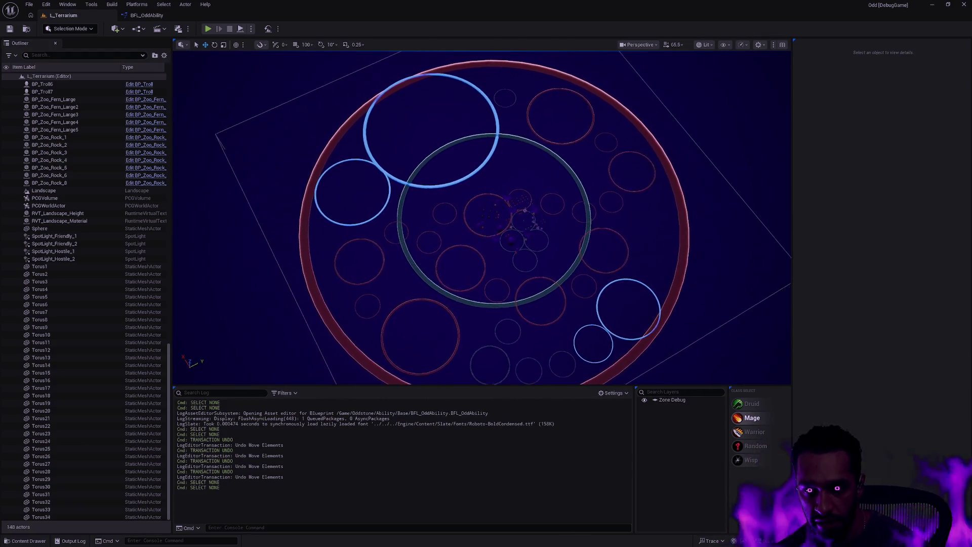
scroll(482, 218, "down", 3)
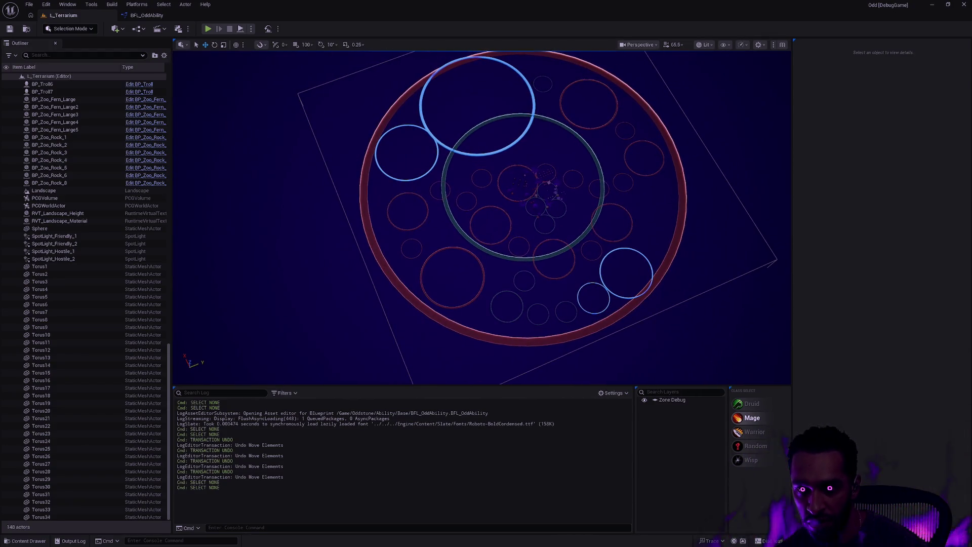
- Select the outer Torus5 ring, orbit around the arena, and focus the view on Torus5
left_click(647, 161)
scroll(481, 217, "down", 2)
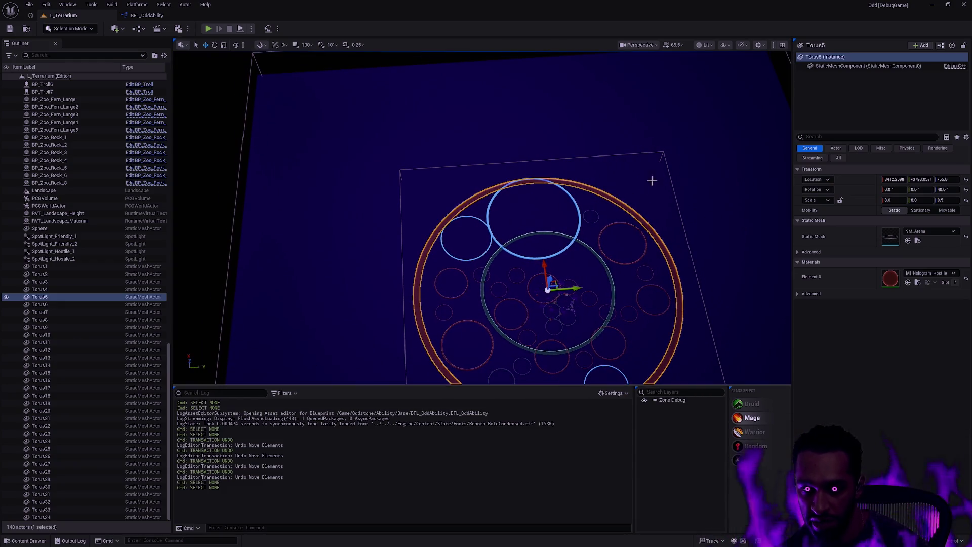
left_click_drag(651, 180, 596, 56)
mouse_move(334, 69)
left_mouse_down()
mouse_move(335, 56)
mouse_move(334, 68)
left_mouse_up()
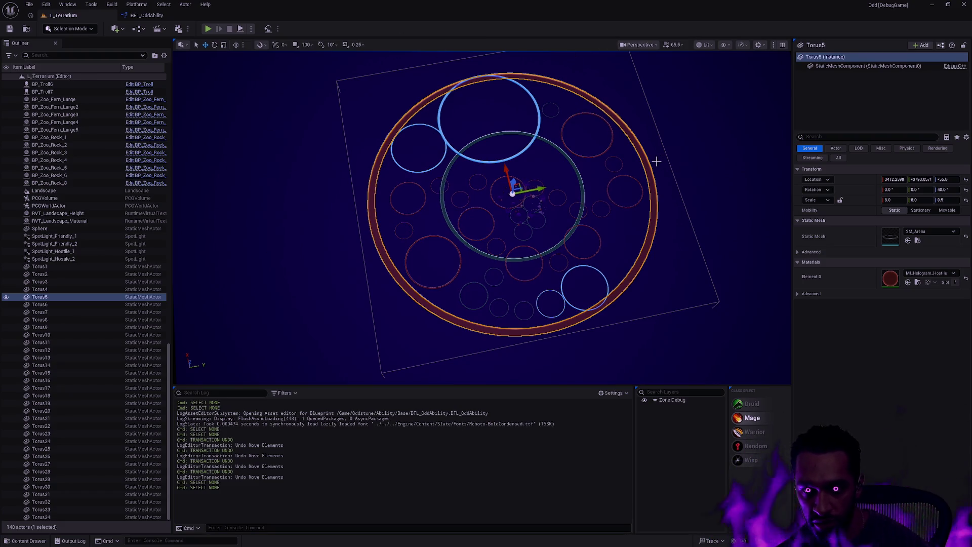
scroll(656, 161, "up", 6)
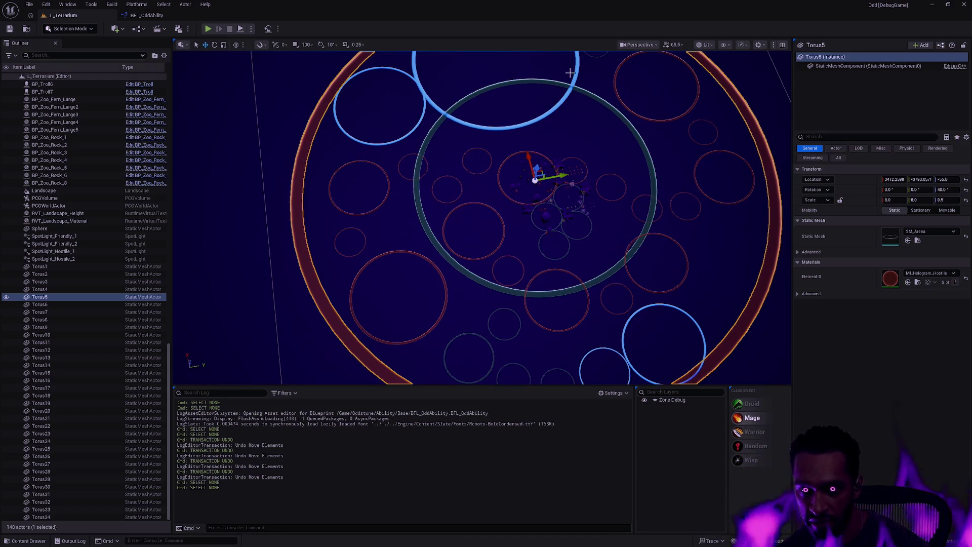
scroll(599, 236, "up", 5)
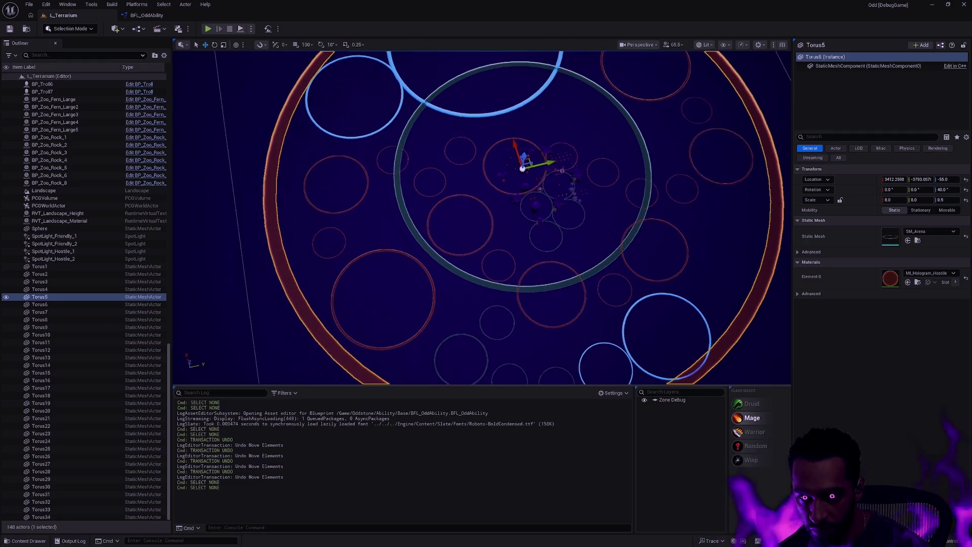
scroll(482, 217, "up", 5)
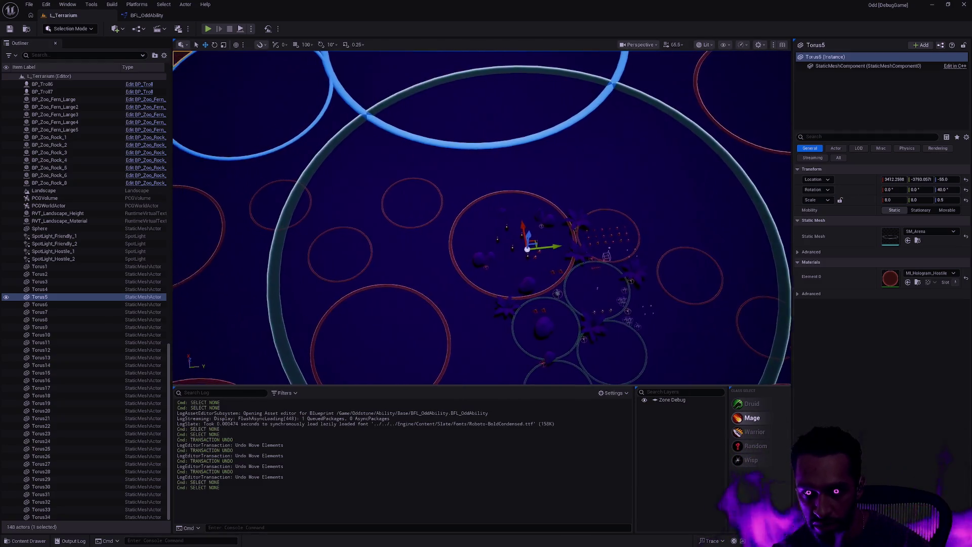
scroll(482, 218, "down", 5)
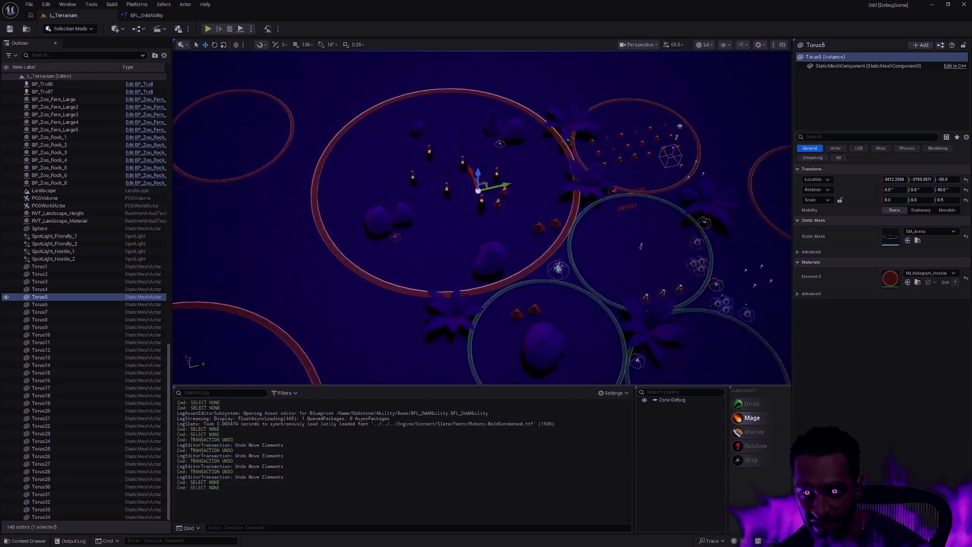
left_click_drag(481, 218, 384, 223)
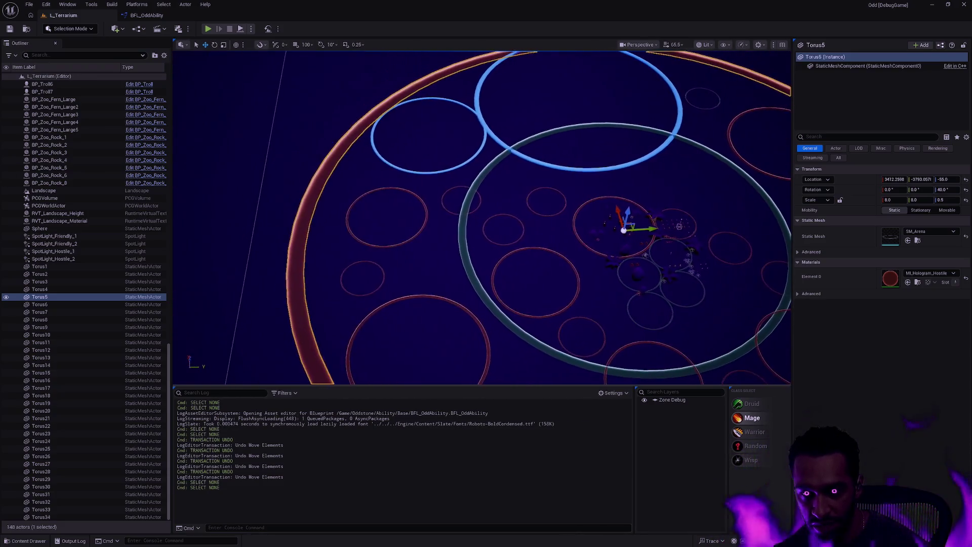
mouse_move(481, 218)
left_mouse_down()
mouse_move(456, 172)
mouse_move(441, 187)
left_mouse_up()
key("f")
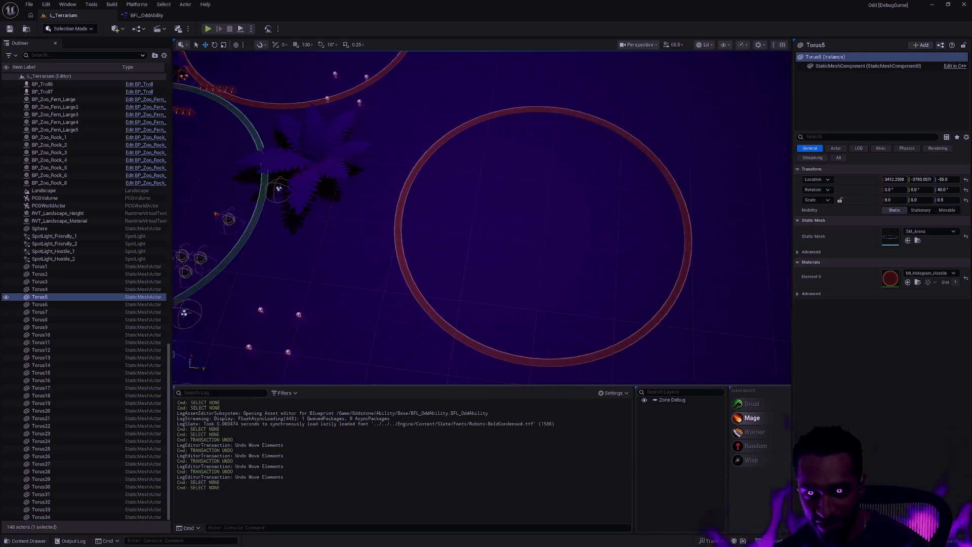
mouse_move(481, 218)
left_mouse_down()
mouse_move(456, 213)
mouse_move(486, 218)
left_mouse_up()
scroll(533, 168, "down", 5)
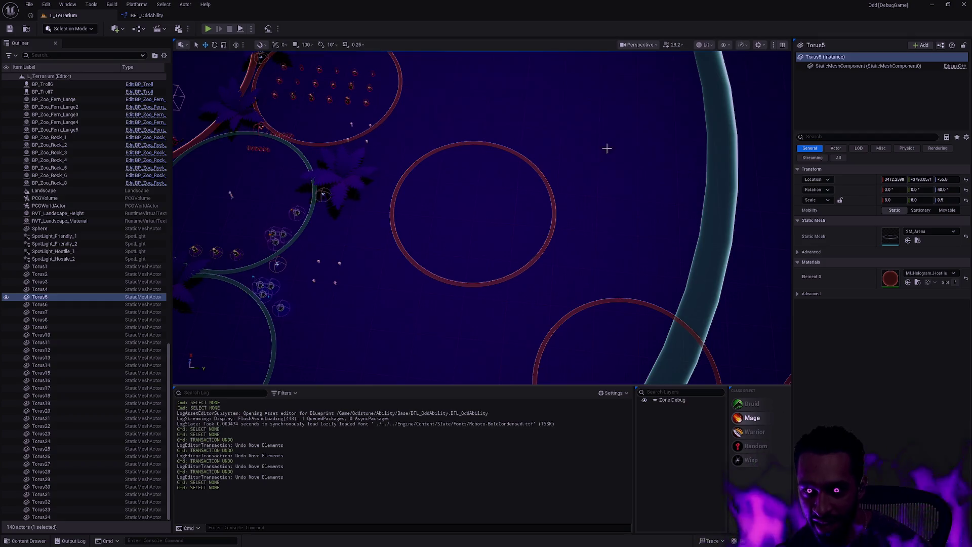
mouse_move(637, 186)
left_mouse_down()
mouse_move(658, 154)
mouse_move(645, 189)
mouse_move(640, 178)
left_mouse_up()
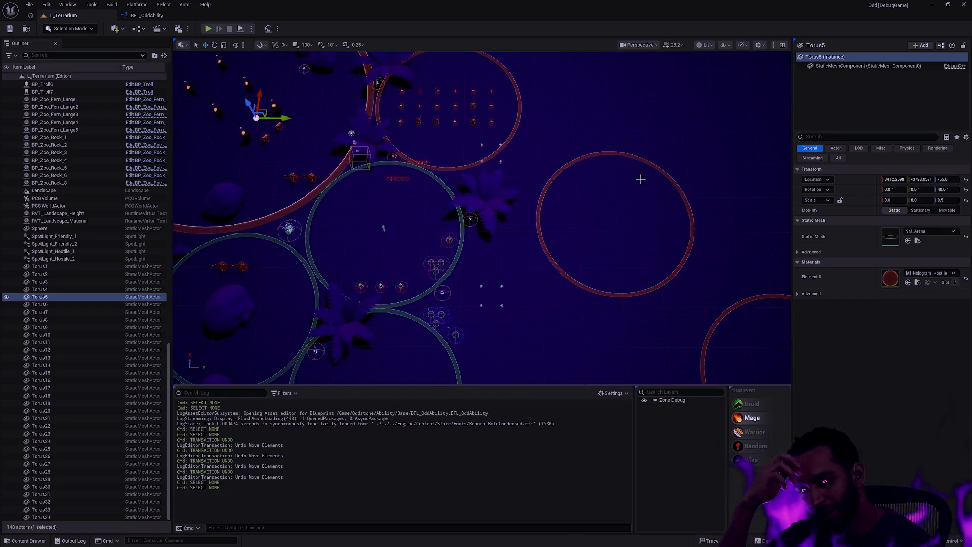
scroll(611, 208, "down", 10)
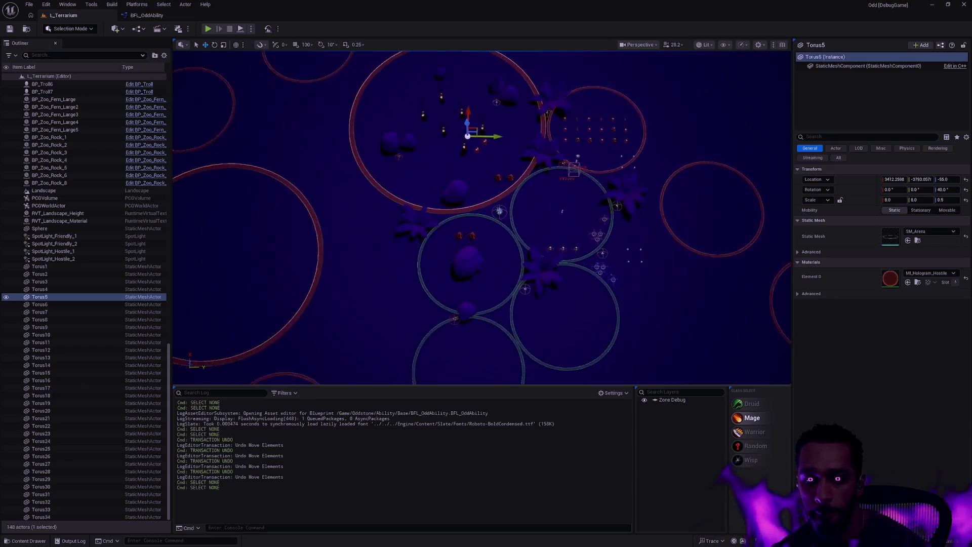
left_click_drag(557, 197, 521, 190)
scroll(522, 191, "down", 5)
scroll(521, 191, "up", 10)
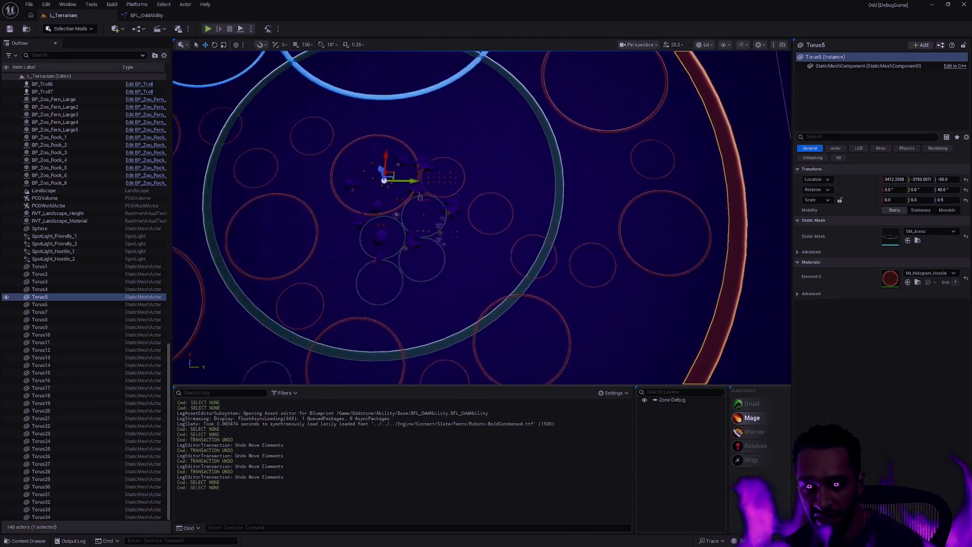
scroll(507, 212, "up", 10)
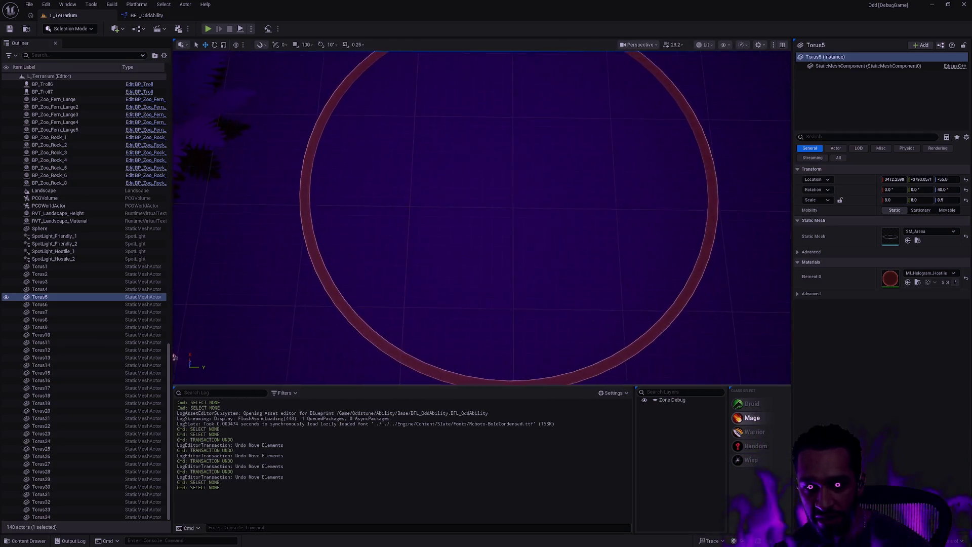
scroll(507, 213, "up", 10)
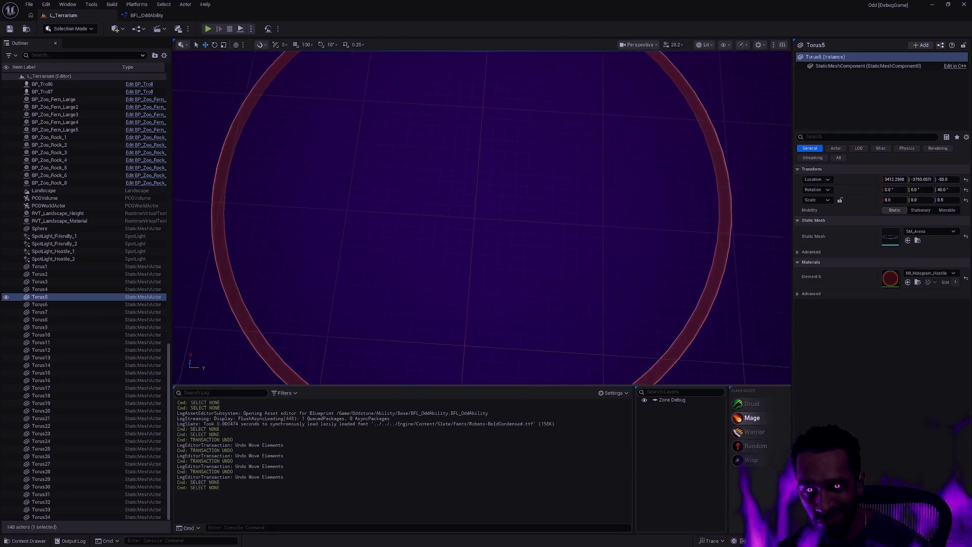
scroll(481, 218, "up", 5)
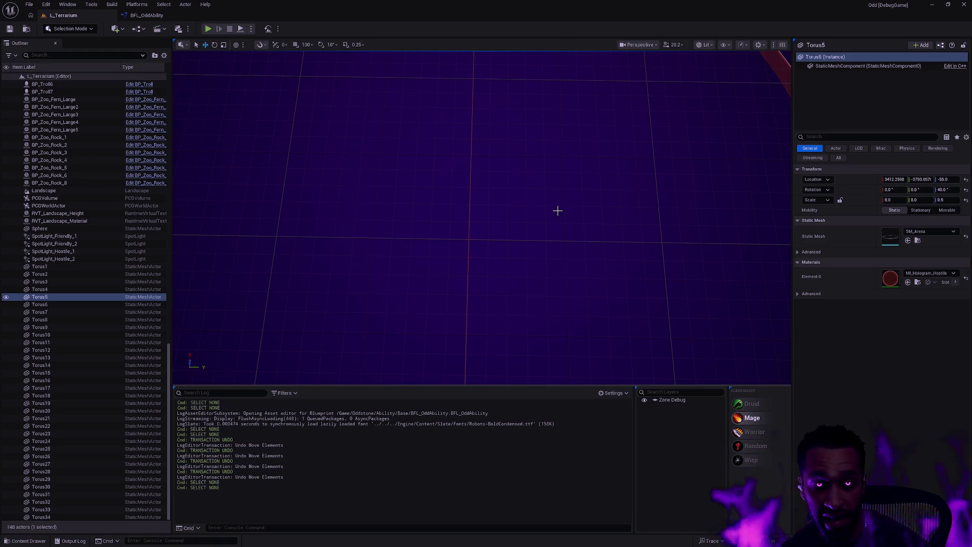
scroll(578, 210, "down", 5)
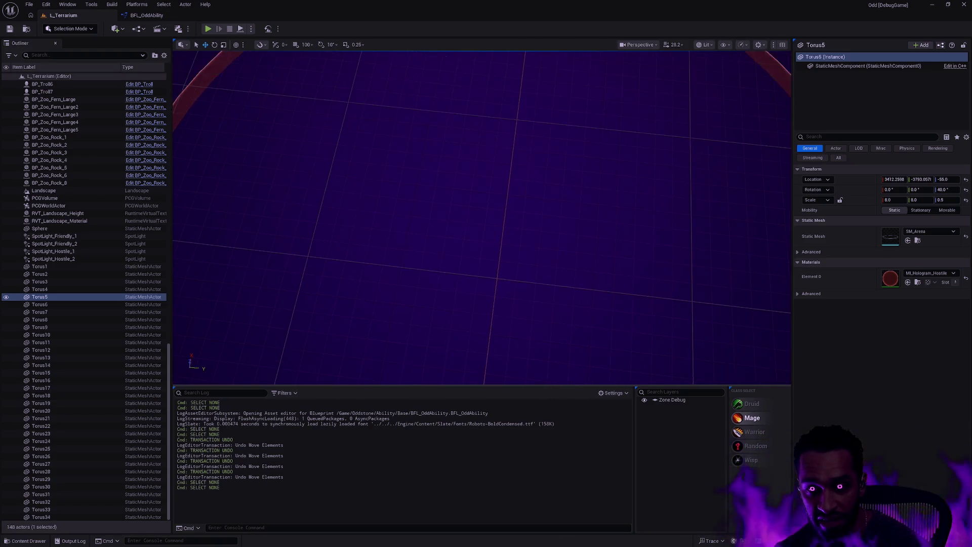
scroll(579, 210, "up", 5)
scroll(481, 218, "down", 5)
scroll(481, 218, "up", 5)
scroll(481, 218, "down", 10)
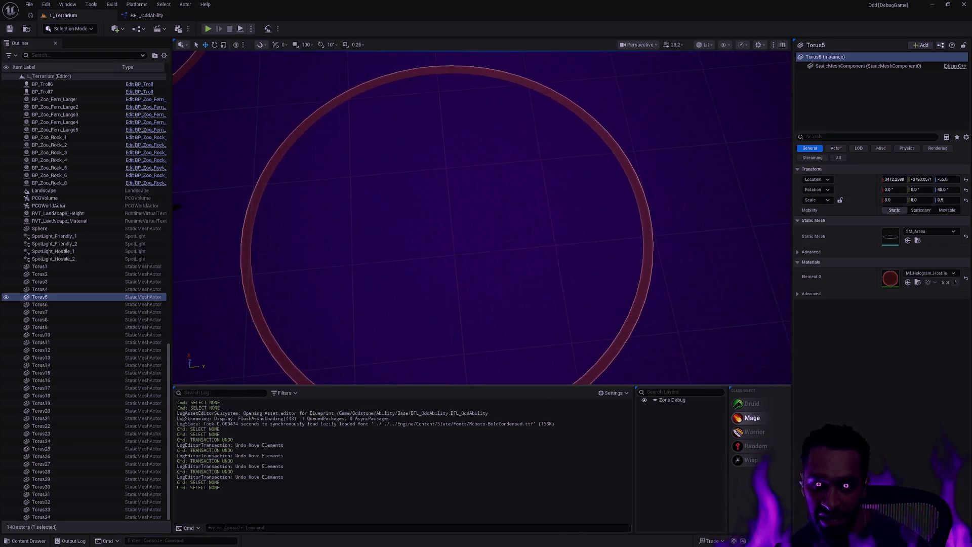
scroll(481, 217, "down", 3)
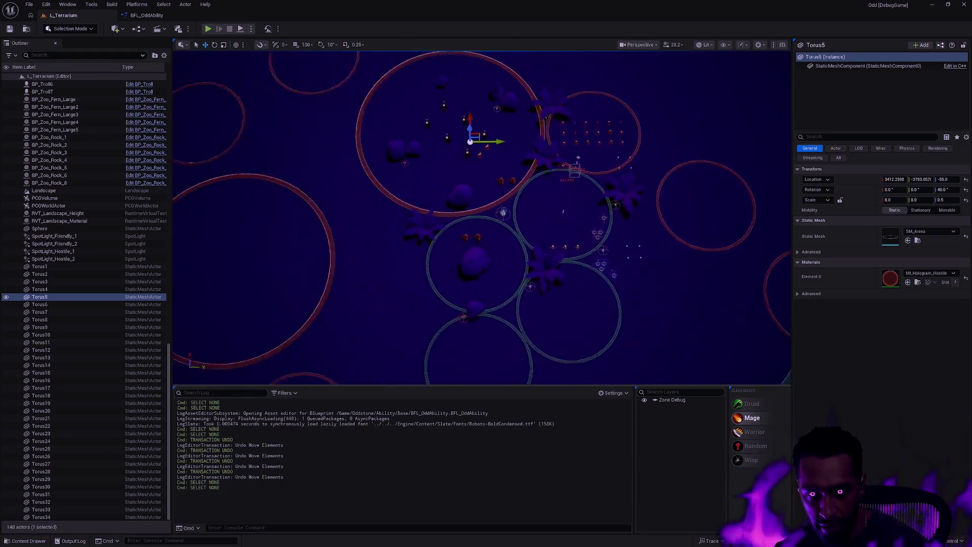
scroll(482, 218, "up", 8)
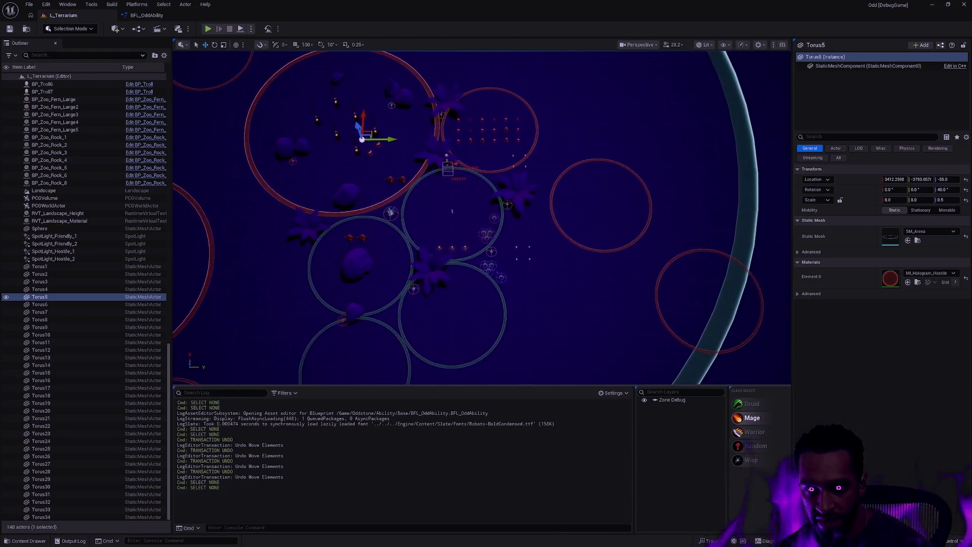
scroll(481, 218, "up", 6)
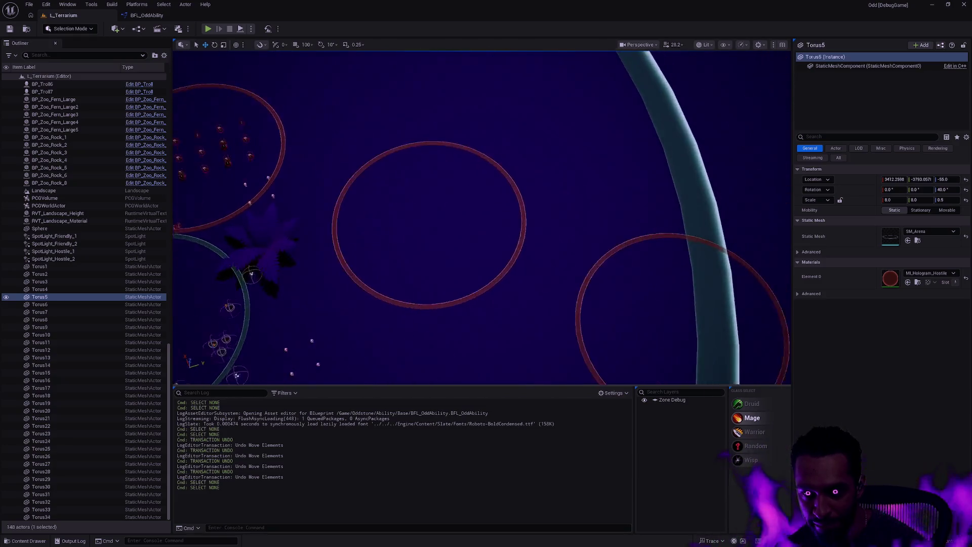
scroll(481, 218, "down", 10)
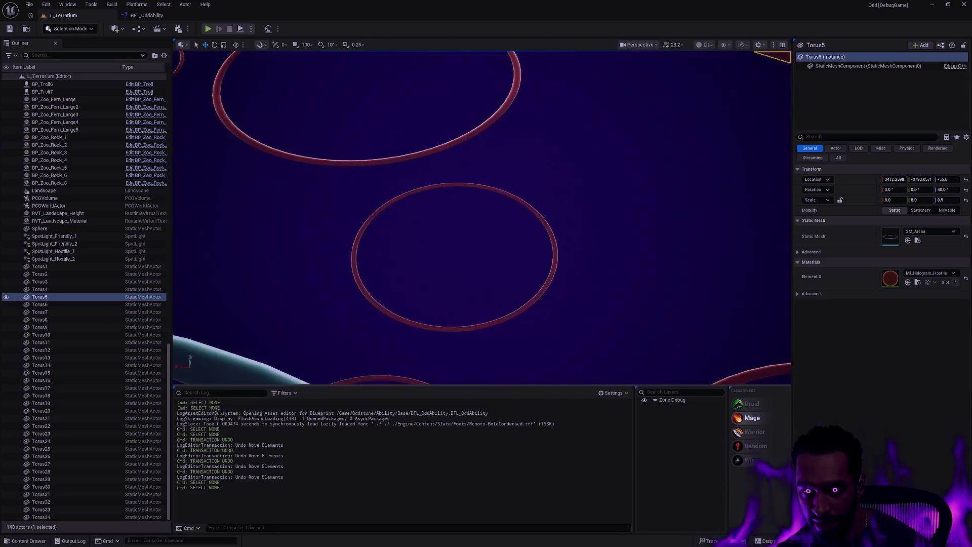
scroll(481, 217, "down", 5)
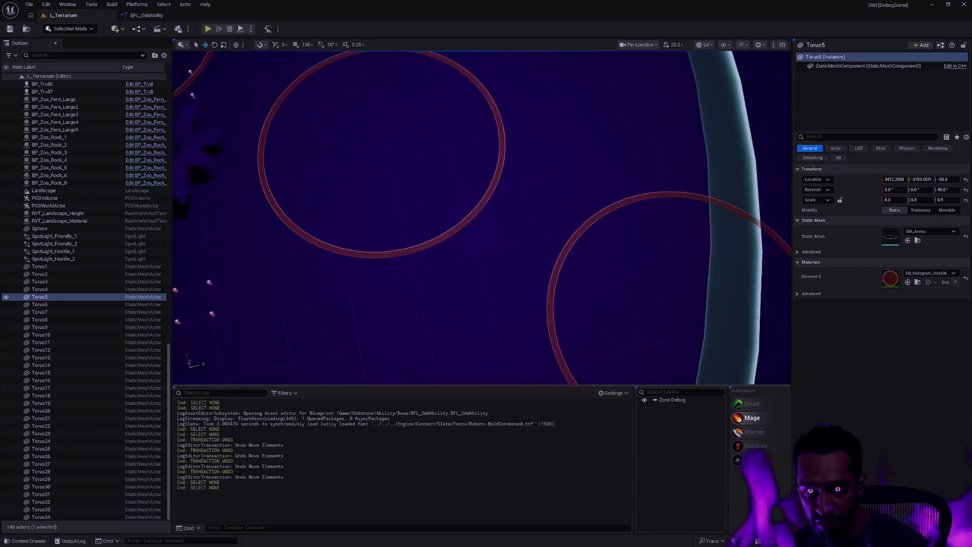
scroll(481, 217, "up", 5)
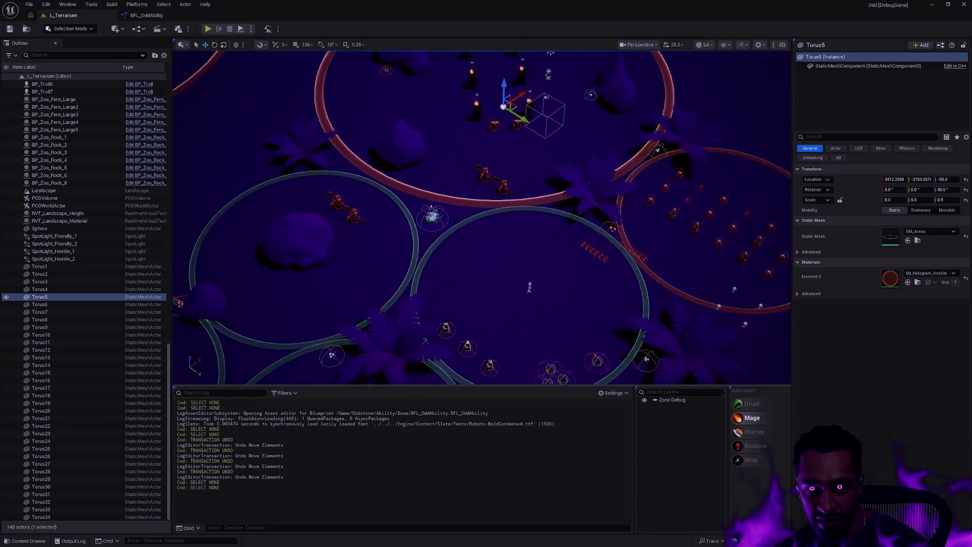
scroll(481, 218, "down", 3)
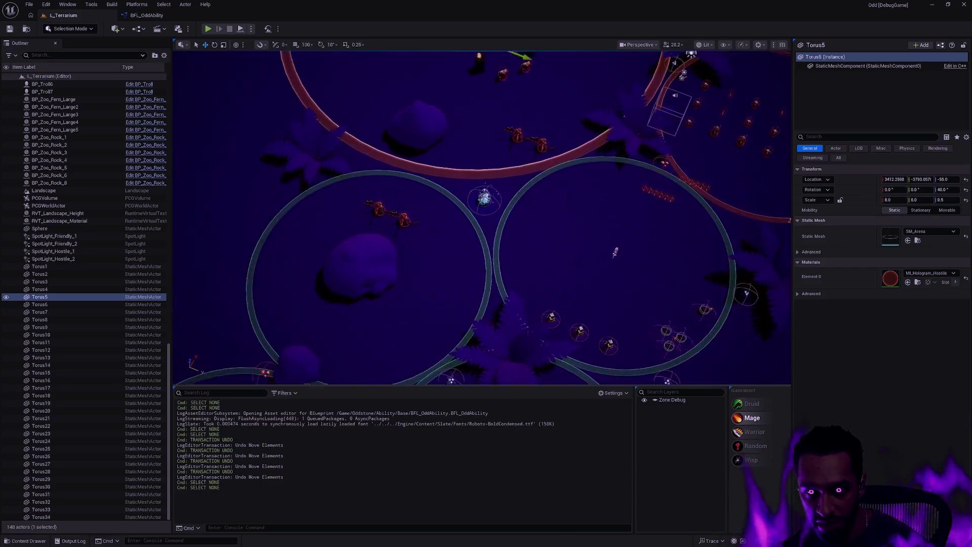
scroll(588, 210, "down", 2)
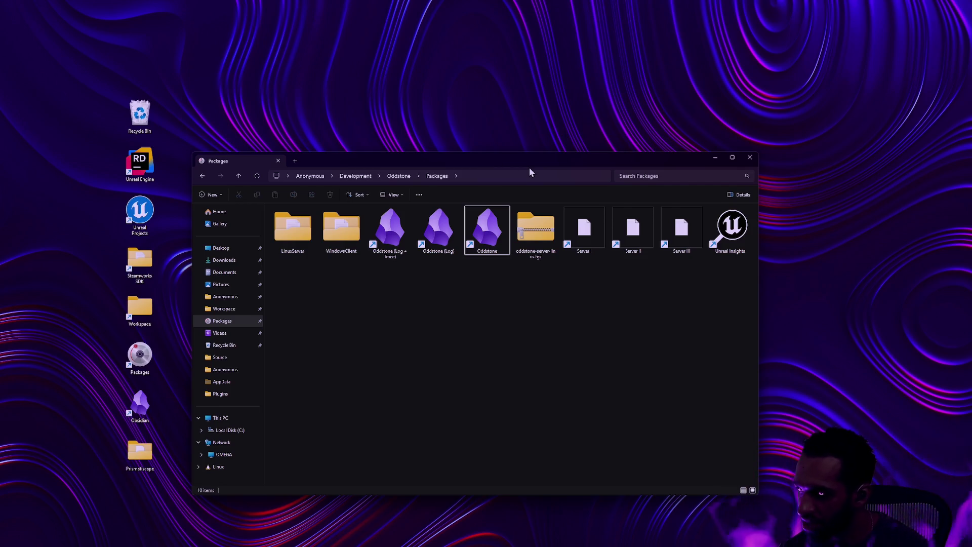
- Browse Workspace > RawContent > Icons > Poneti > Skill > WithBackgroundSorted
left_click(227, 310)
double_click(308, 338)
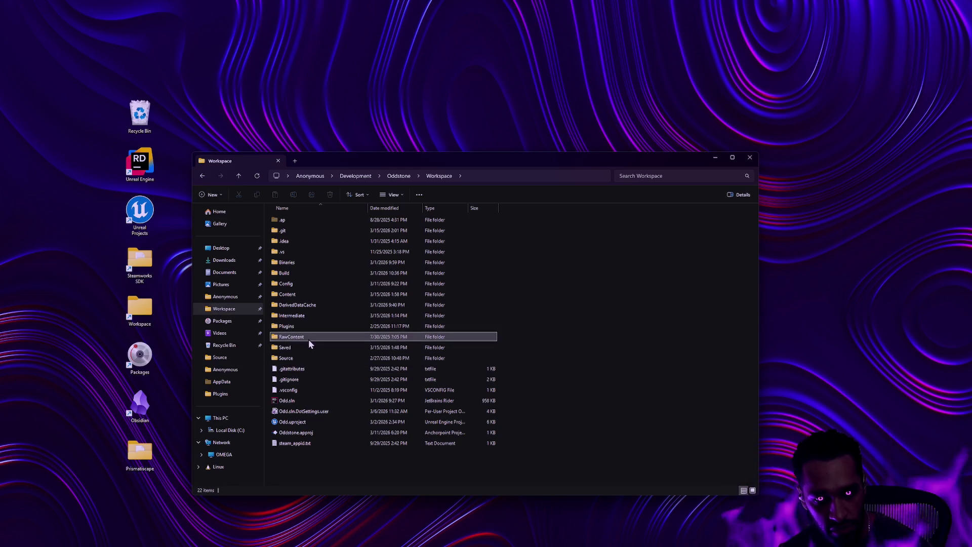
double_click(298, 276)
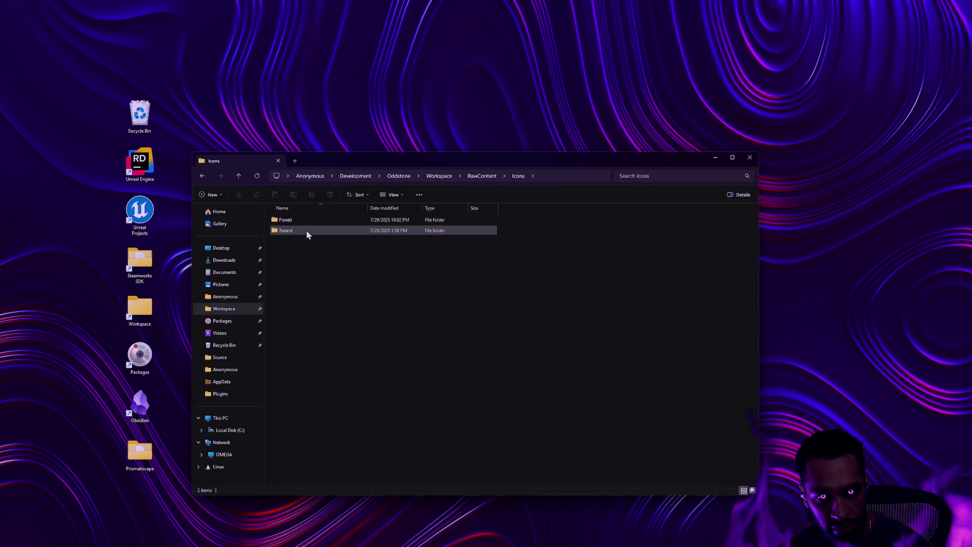
left_click(300, 231)
double_click(301, 230)
key("alt+Left")
double_click(298, 219)
double_click(308, 273)
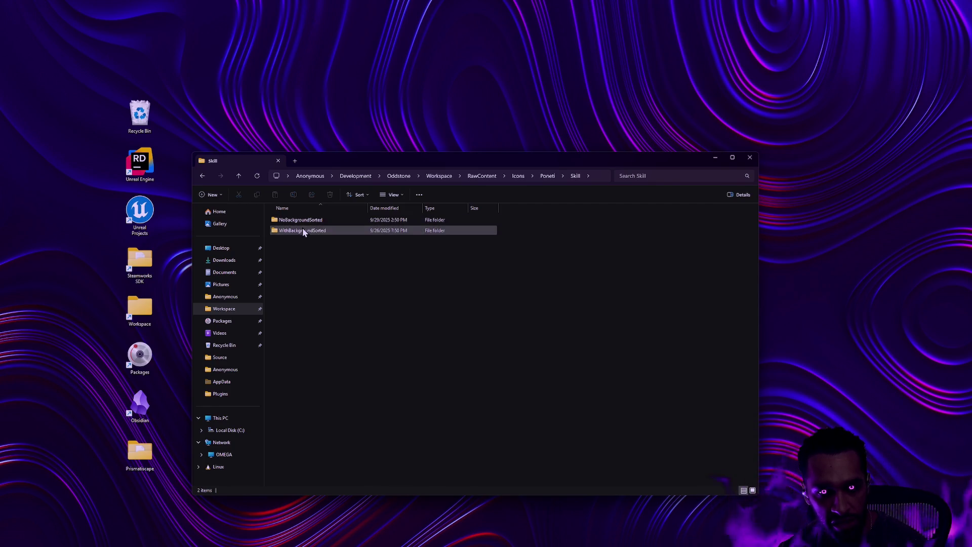
double_click(302, 229)
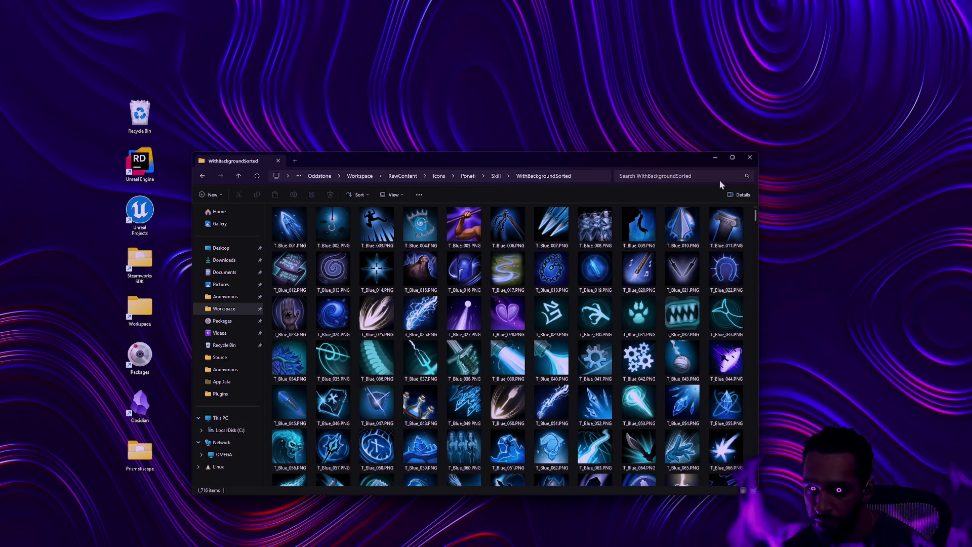
- Maximize the window, scroll through the WithBackgroundSorted skill icons, then go back to Skill
double_click(677, 156)
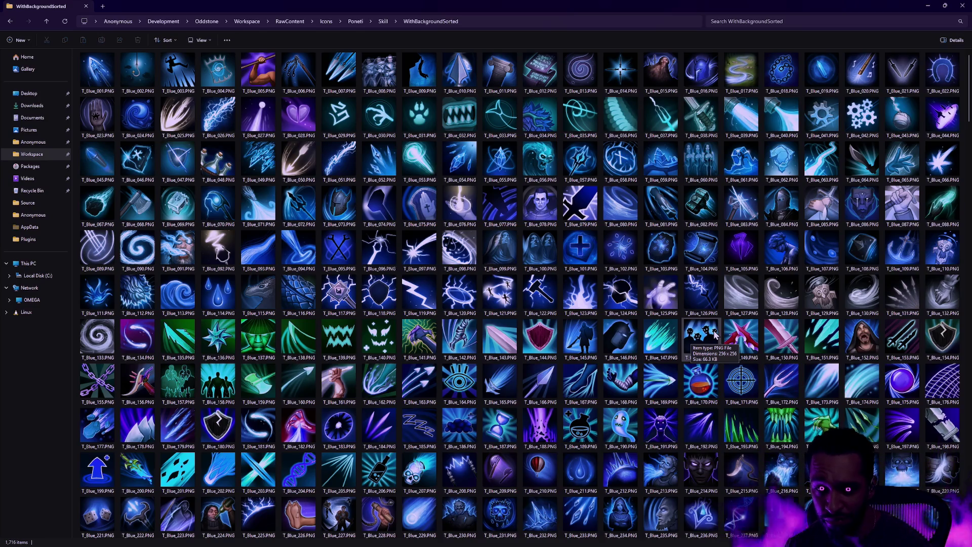
scroll(729, 325, "down", 20)
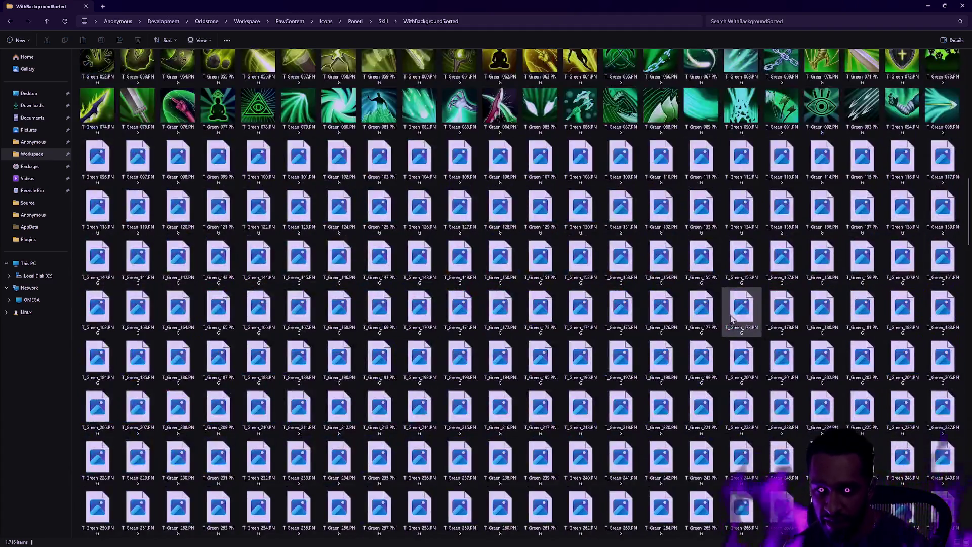
scroll(731, 317, "up", 10)
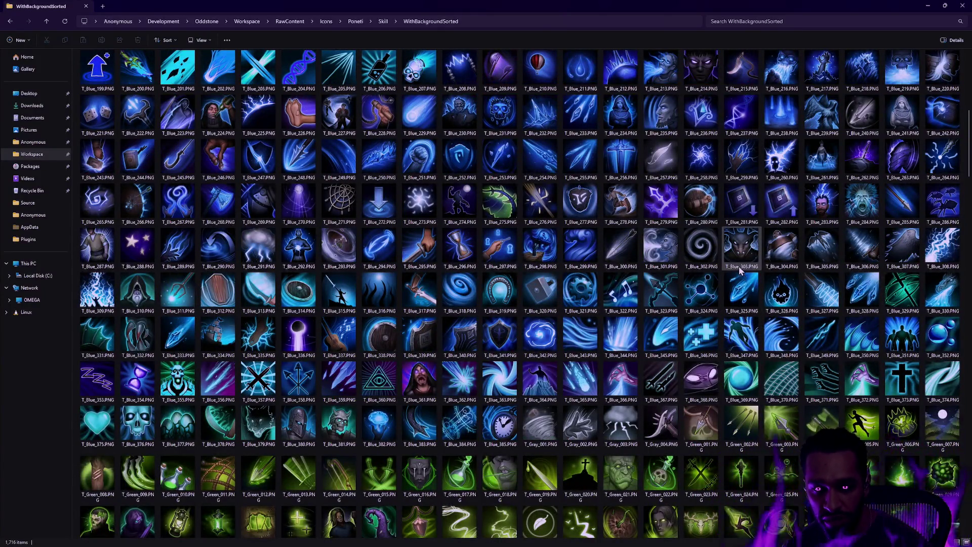
scroll(739, 271, "down", 8)
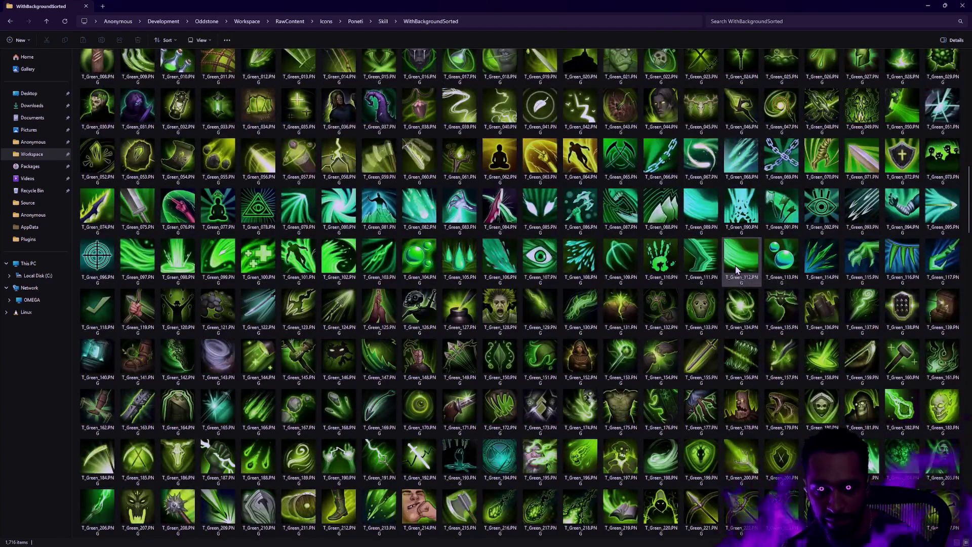
scroll(736, 265, "down", 3)
scroll(745, 271, "down", 3)
scroll(753, 273, "down", 3)
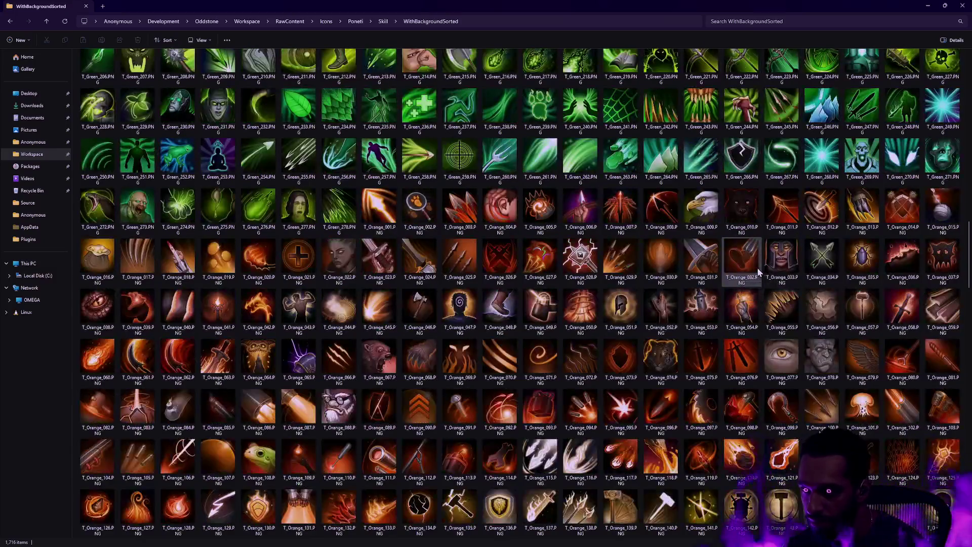
scroll(754, 274, "down", 3)
scroll(907, 261, "down", 2)
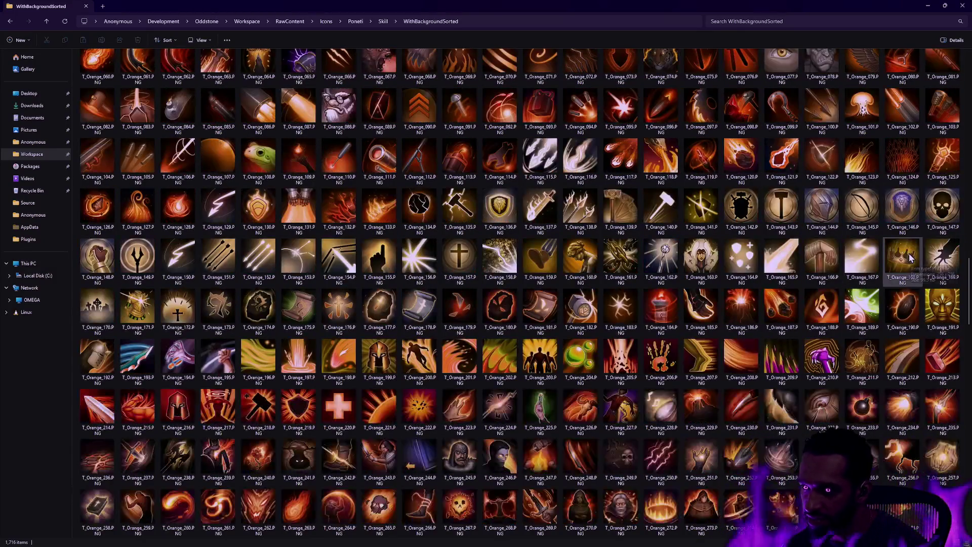
scroll(861, 261, "down", 4)
scroll(782, 271, "up", 5)
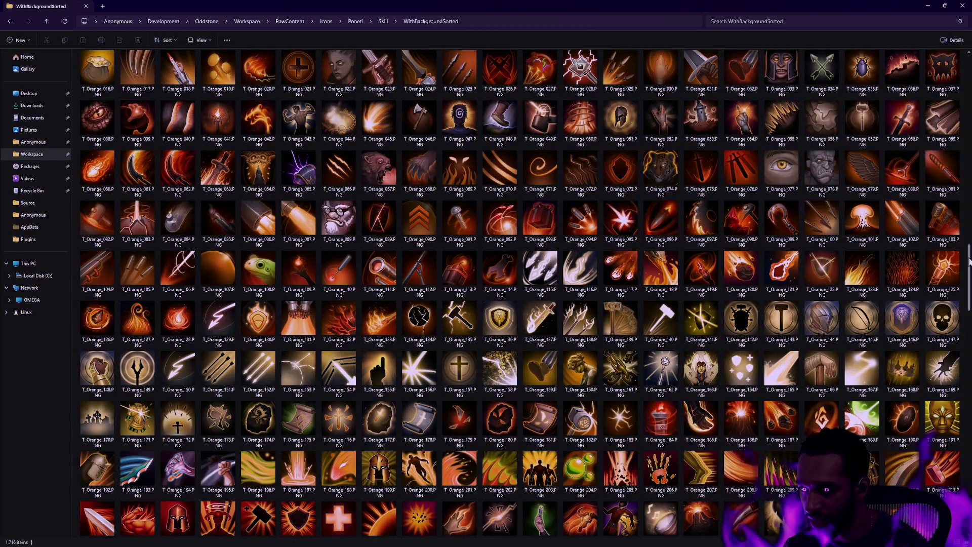
scroll(970, 270, "down", 1)
mouse_move(970, 269)
left_mouse_down()
mouse_move(948, 491)
mouse_move(957, 175)
left_mouse_up()
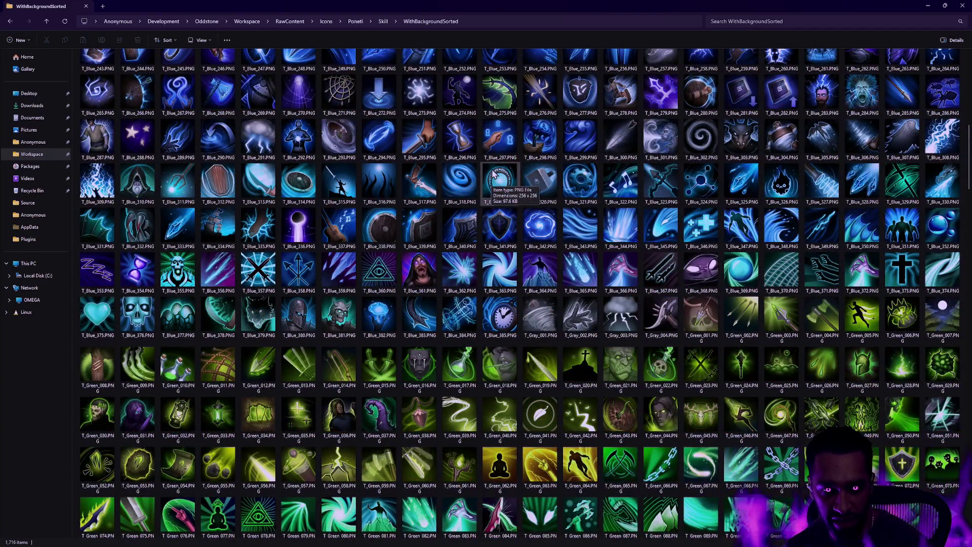
key("BackSpace")
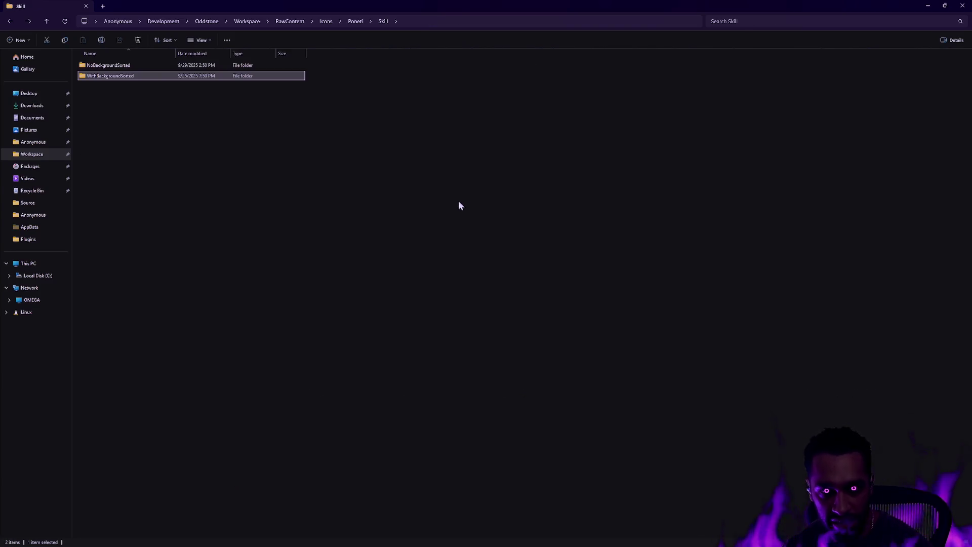
- Close the File Explorer window to return to Git Bash
left_click(963, 6)
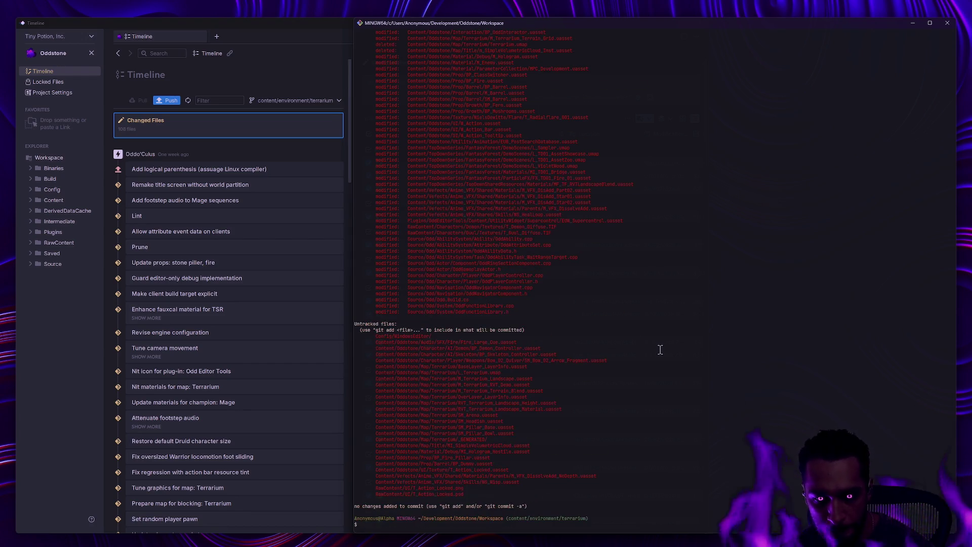
- Stage the changes under Content/Oddstone/Character/ with ga
scroll(679, 353, "up", 19)
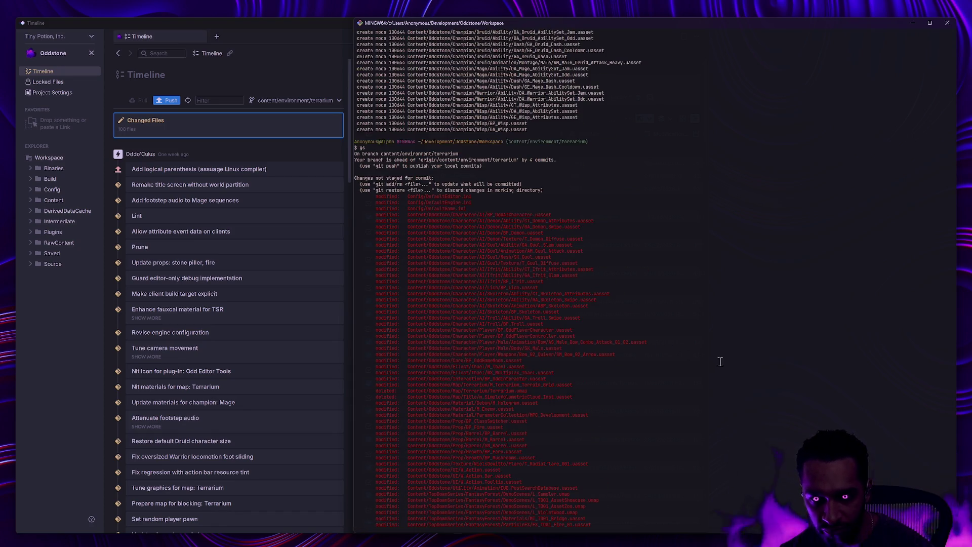
mouse_move(450, 215)
left_mouse_down()
mouse_move(494, 280)
mouse_move(517, 338)
left_mouse_up()
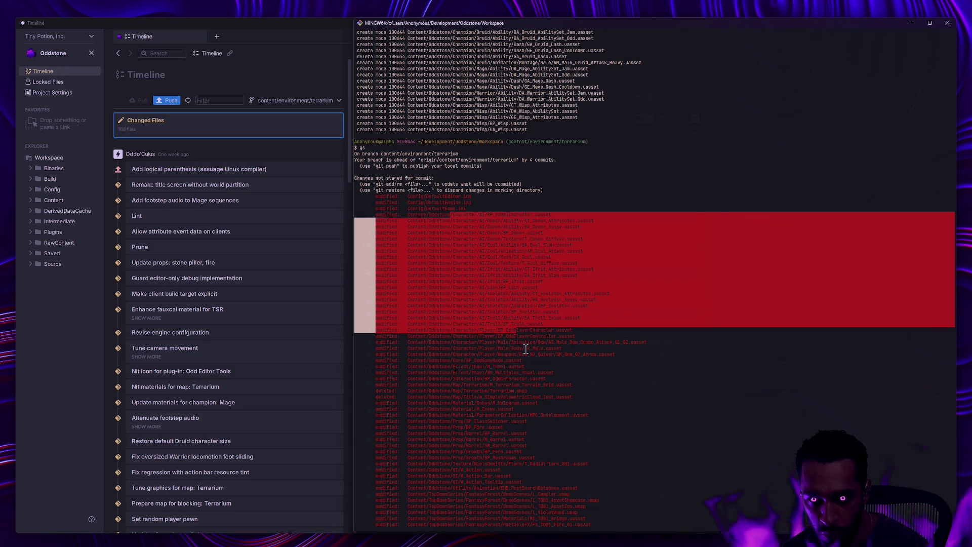
type("ga Content/")
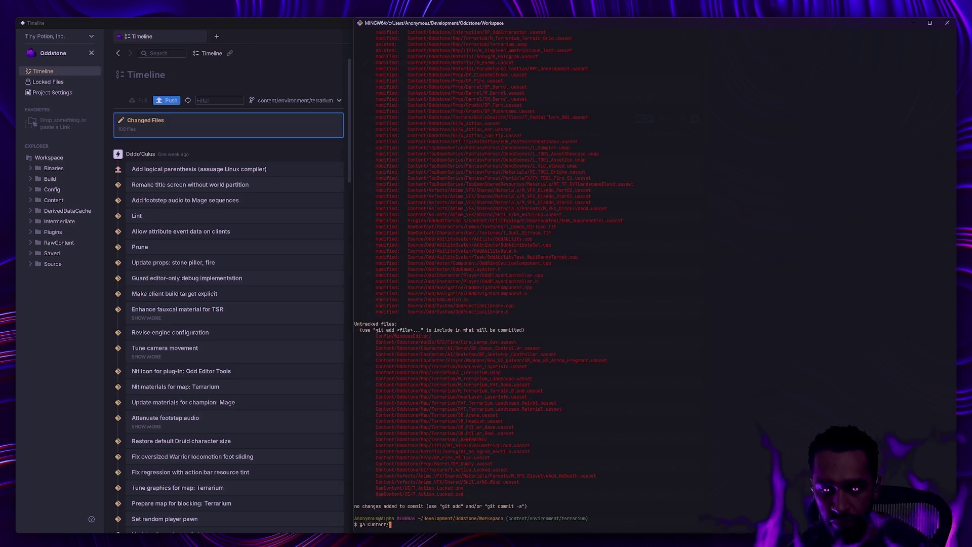
key("BackSpace")
key("BackSpace")
key("BackSpace")
type("ontent")
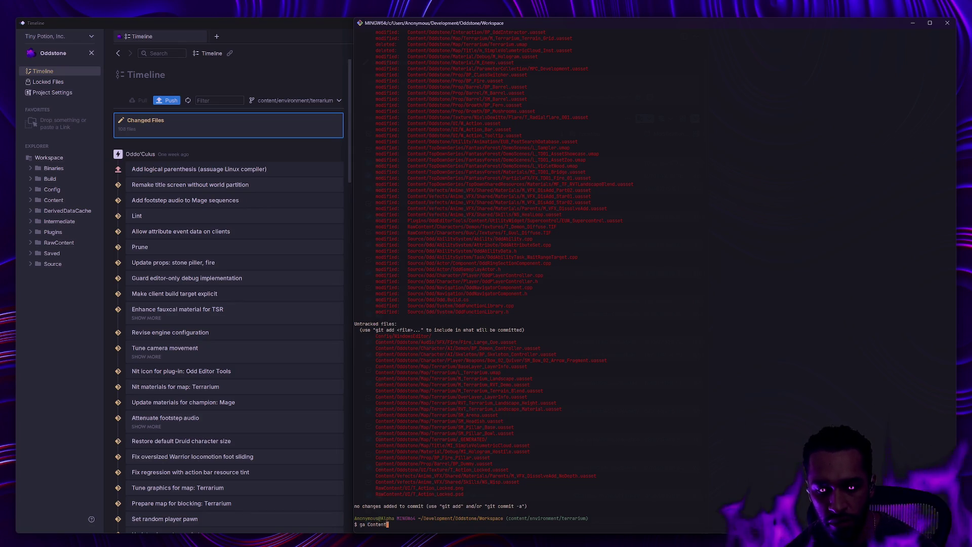
type("/Oddstone/Character/")
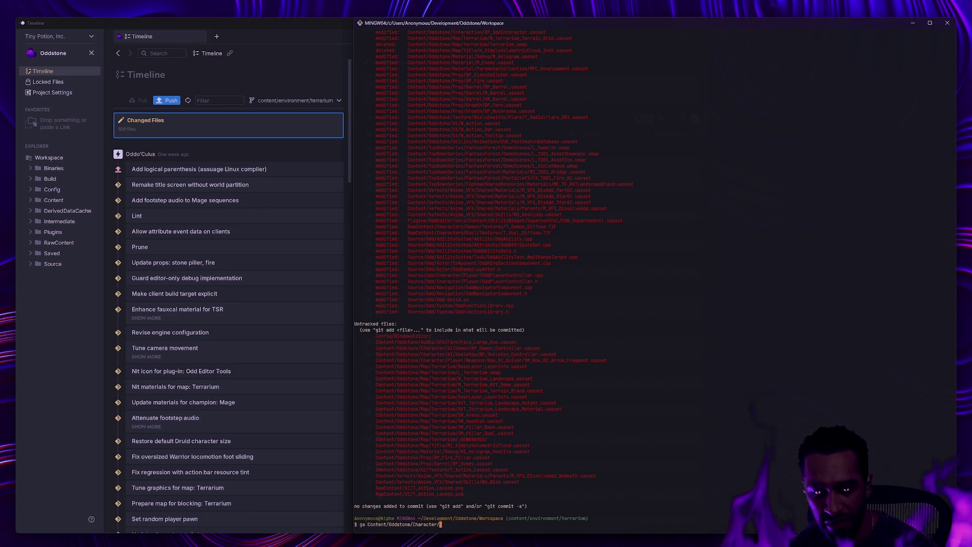
key("Return")
- Commit as 'Refactor enemies', review the output, and start a git restore of Content/Oddstone/Texture/
type("gc -m 'Refactor enemies")
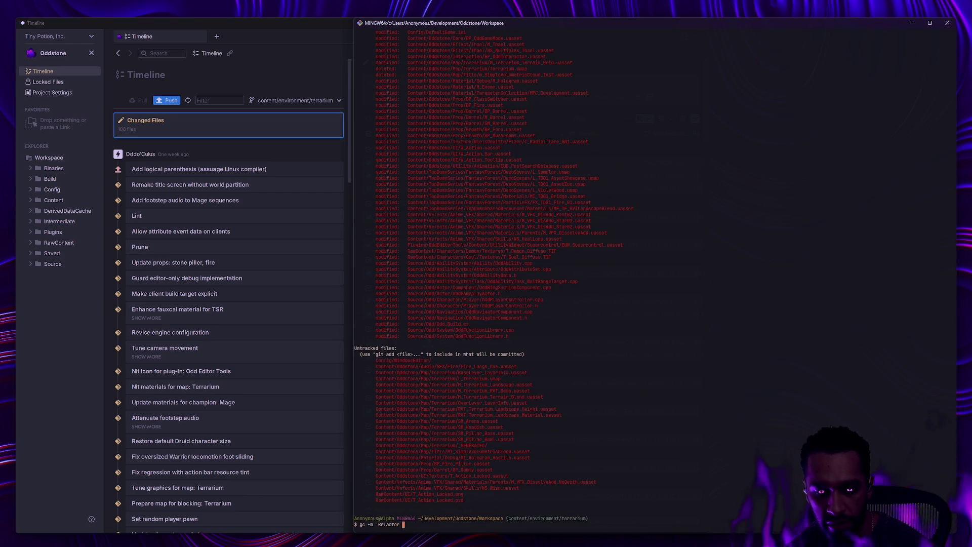
key("Return")
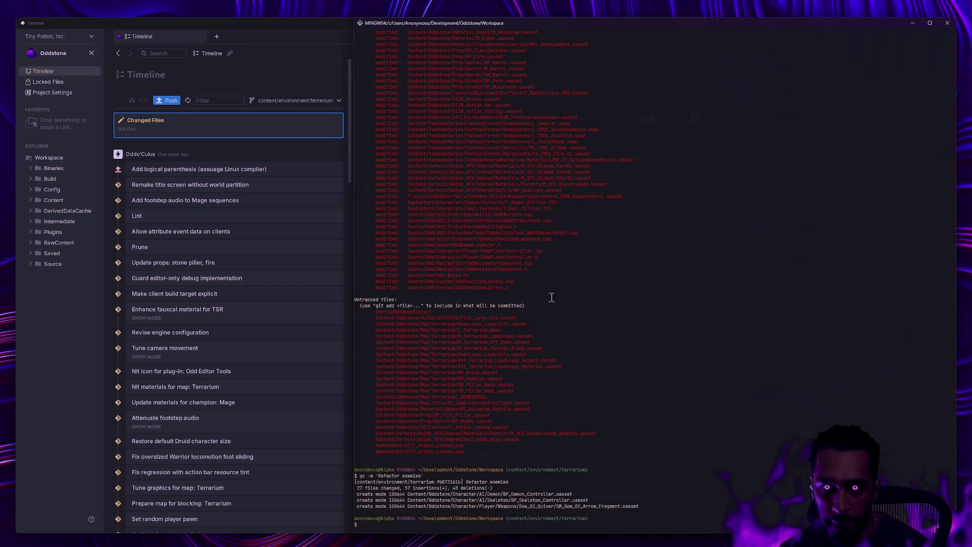
scroll(581, 323, "up", 5)
scroll(581, 323, "up", 3)
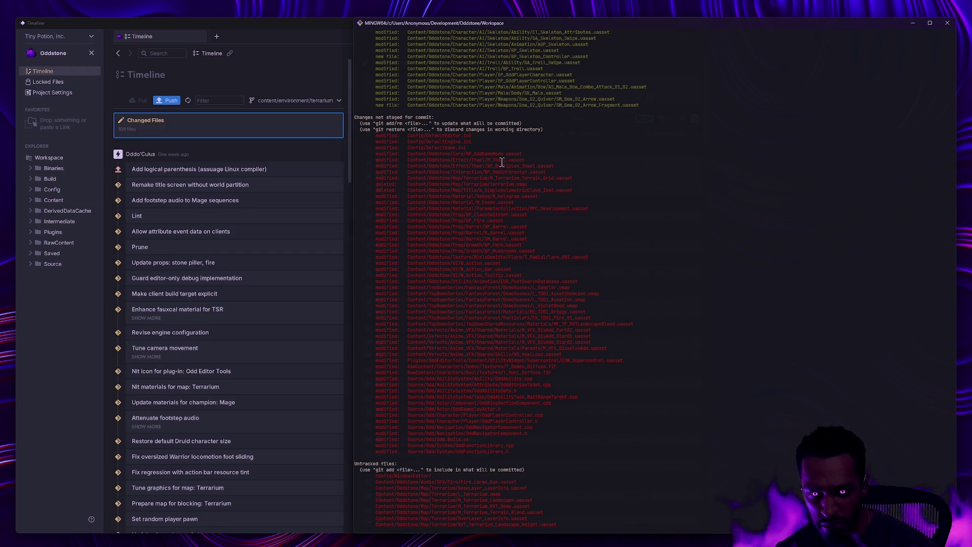
left_click_drag(595, 257, 350, 258)
left_click(604, 273)
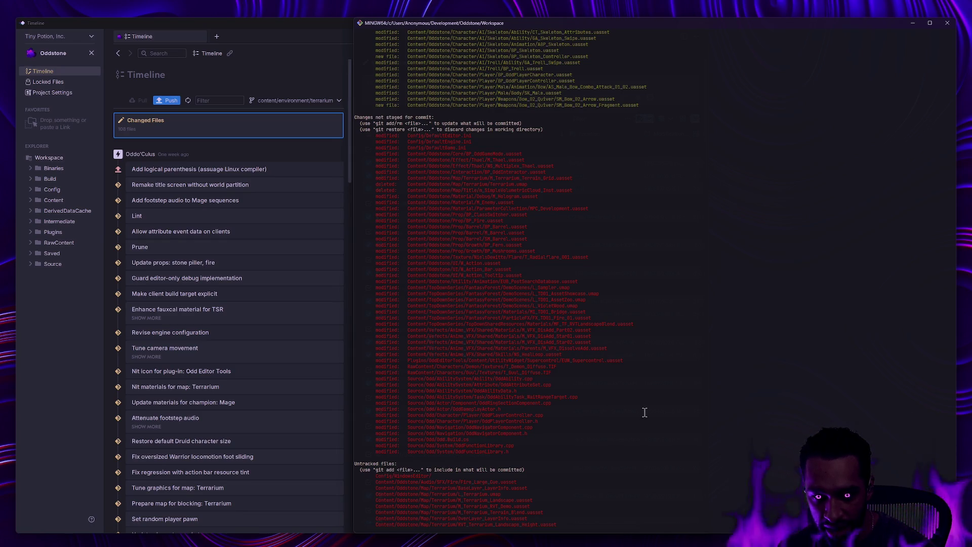
scroll(641, 410, "down", 6)
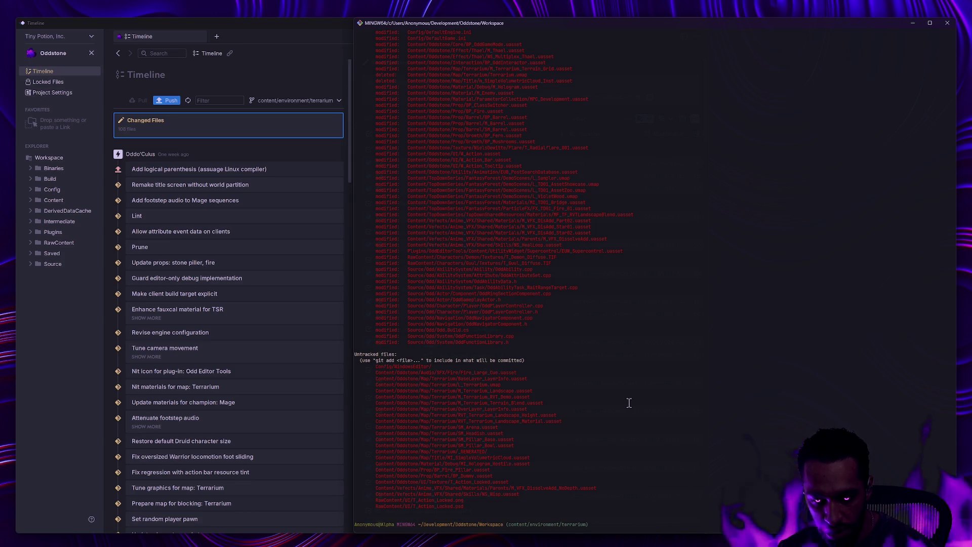
key("Return")
type("git restore Content/Oddstone/Tex")
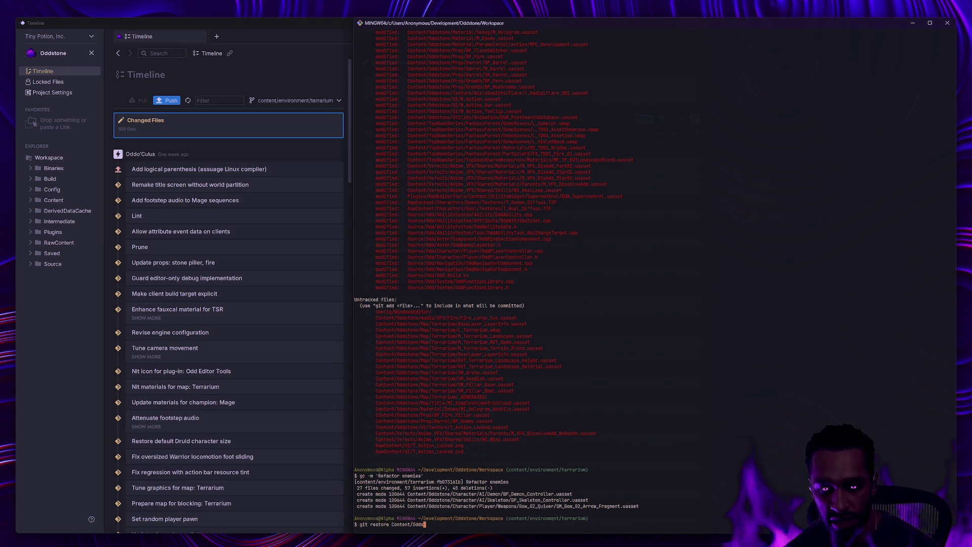
type("ture/")
- Discard the Content/Oddstone/Texture/ changes and stage RawContent/Characters/
key("Return")
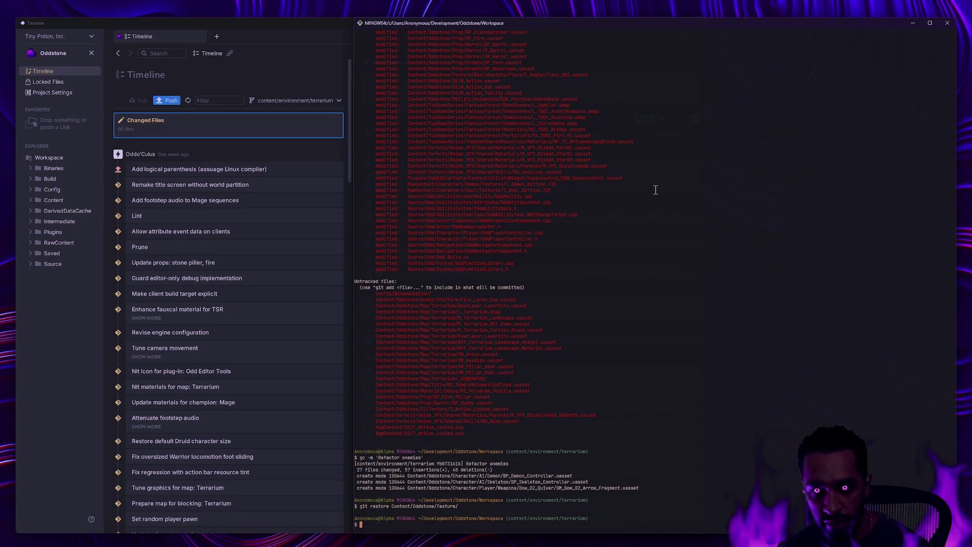
type("ga RawContent/")
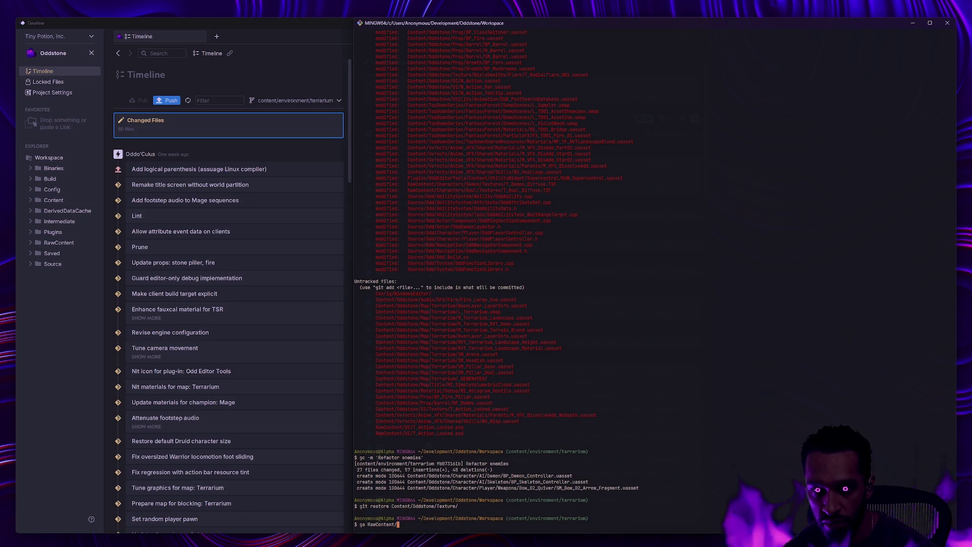
type("Characters/")
key("Return")
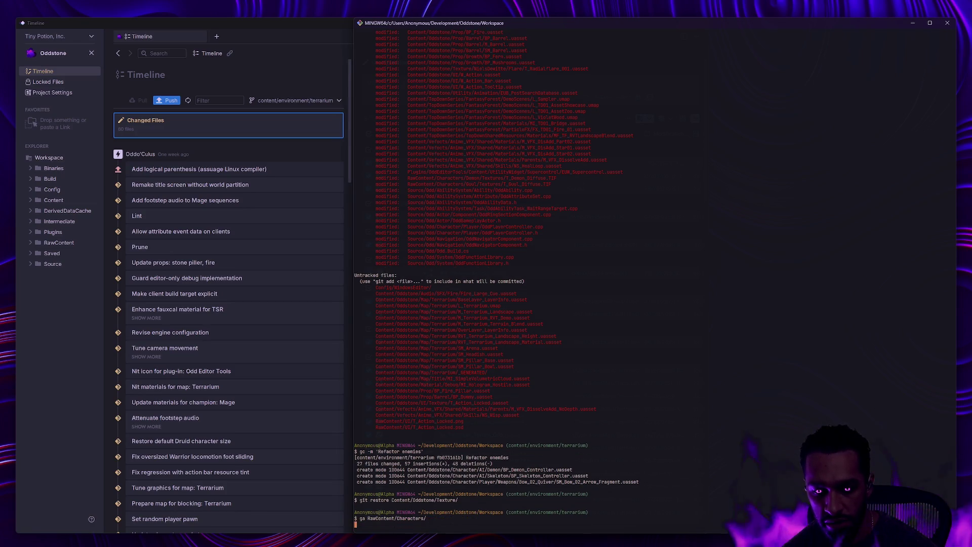
- Check the status and commit with the message 'Nit enemy diffuse textures'
type("gs")
key("Return")
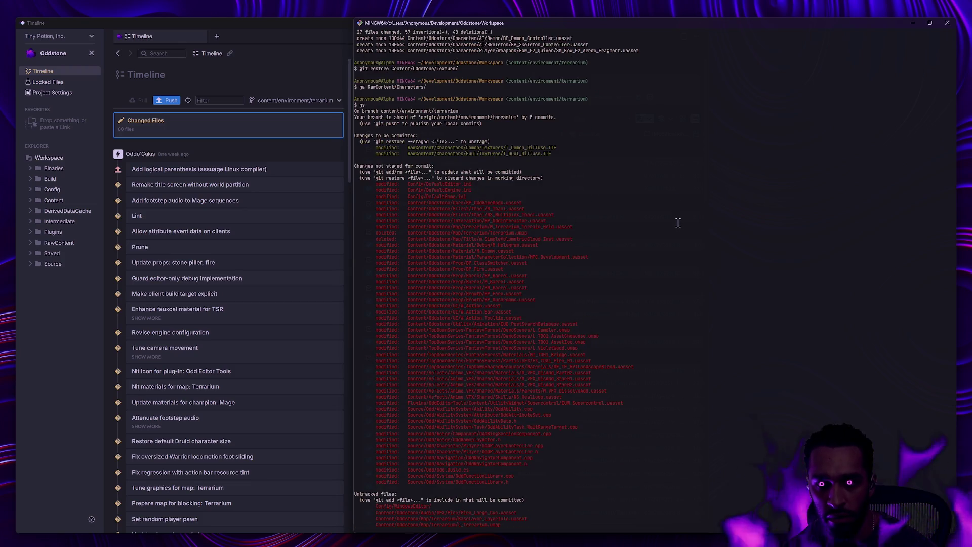
type("gc -m '")
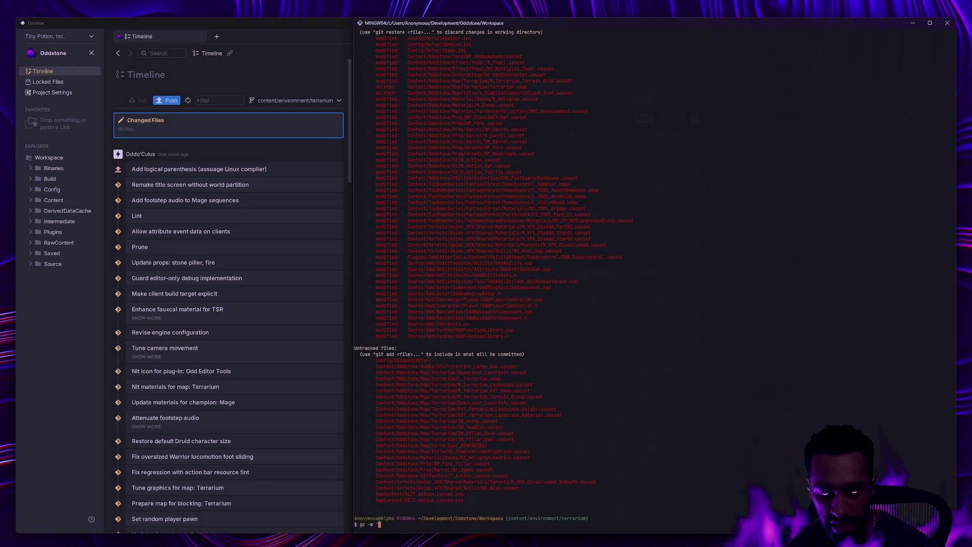
type("Nit enemy diffuse te")
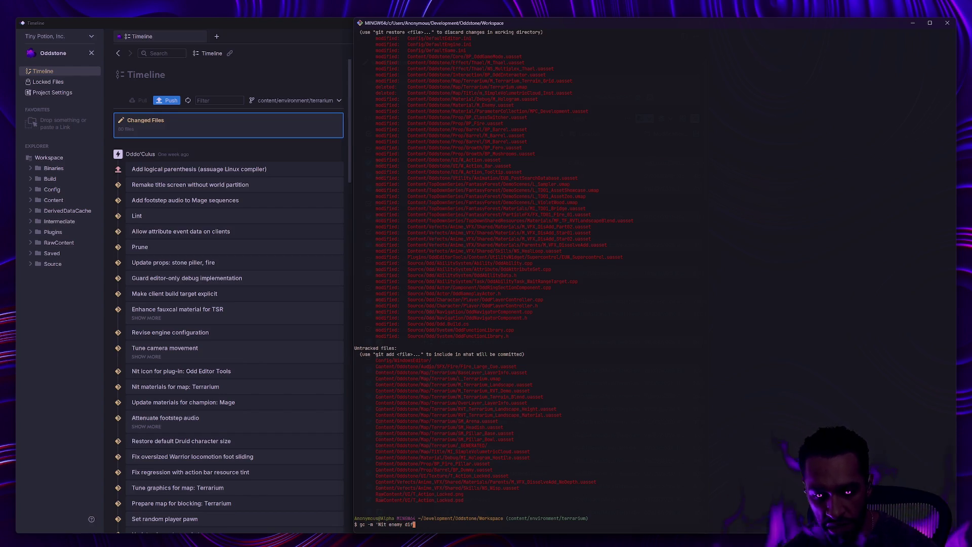
type("xtures'")
key("Return")
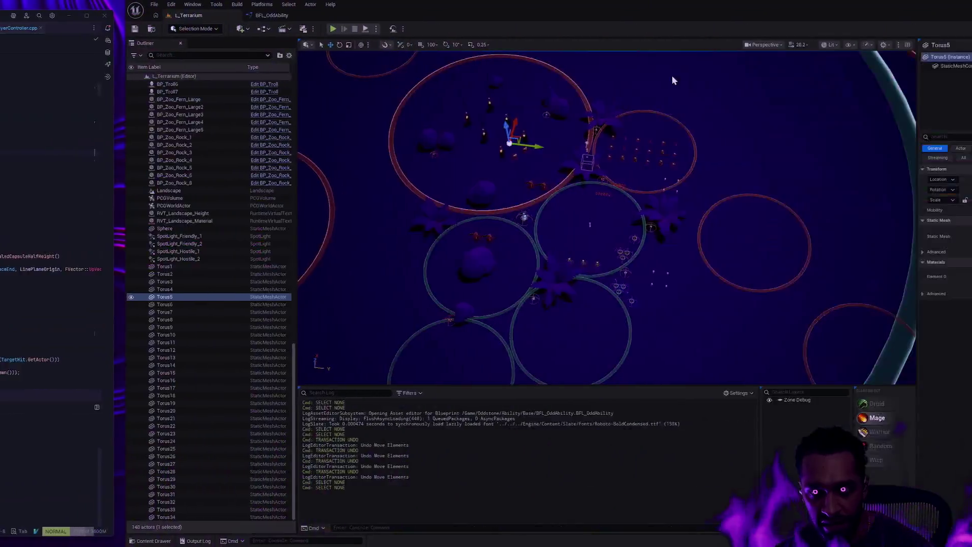
- Zoom the level viewport in on a single enemy standing in its red ring
scroll(550, 193, "up", 5)
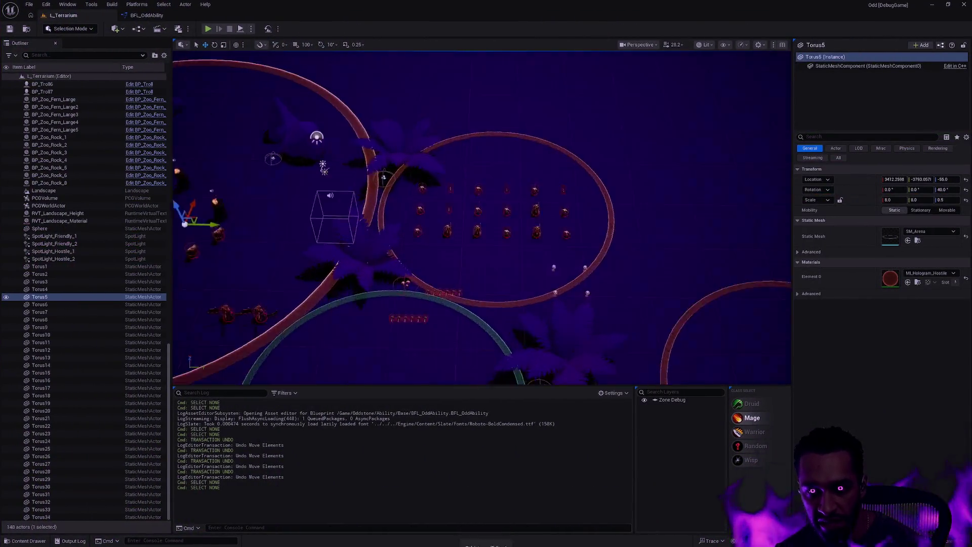
scroll(541, 196, "up", 8)
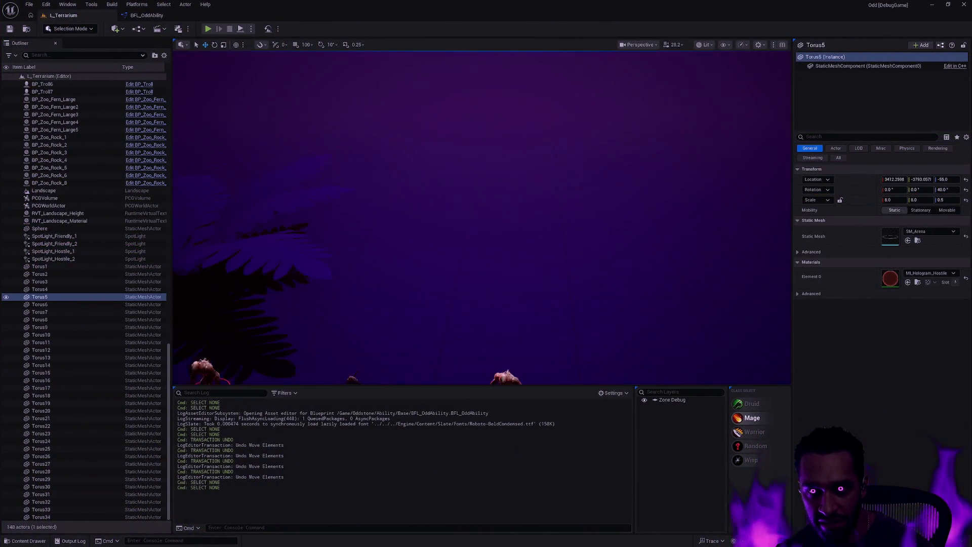
scroll(481, 218, "down", 8)
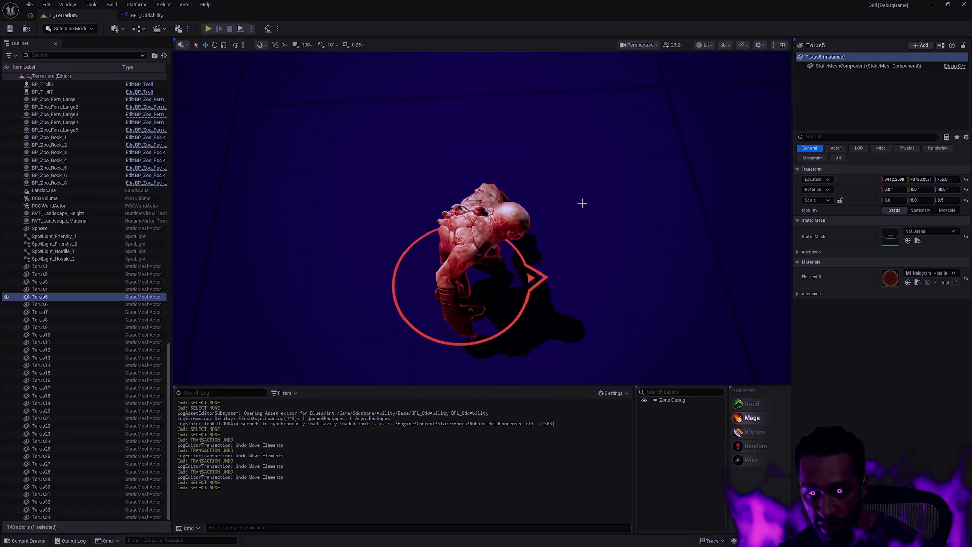
- Cycle through the code editor and source control desktops, then return to Unreal and start Play In Editor
key("alt+Tab")
key("ctrl+super+Left")
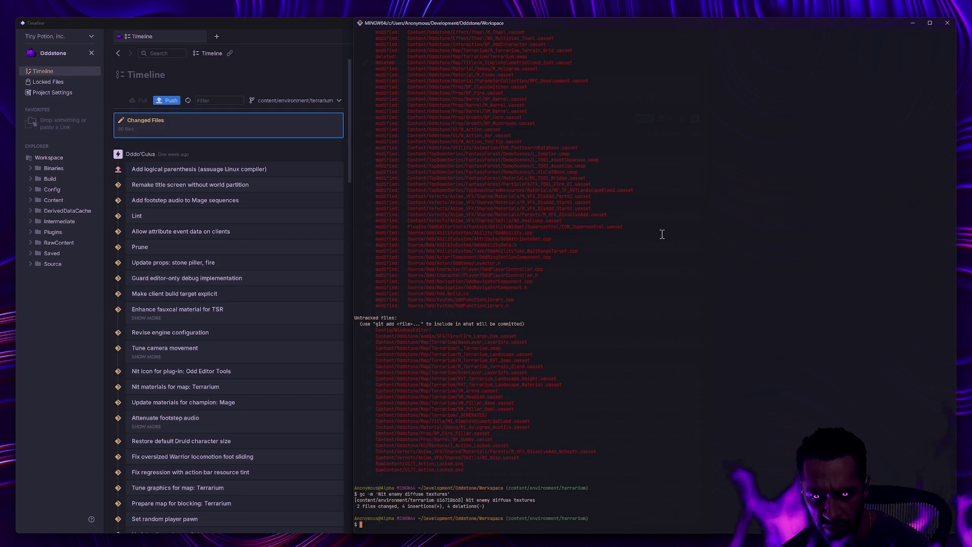
key("ctrl+super+Right")
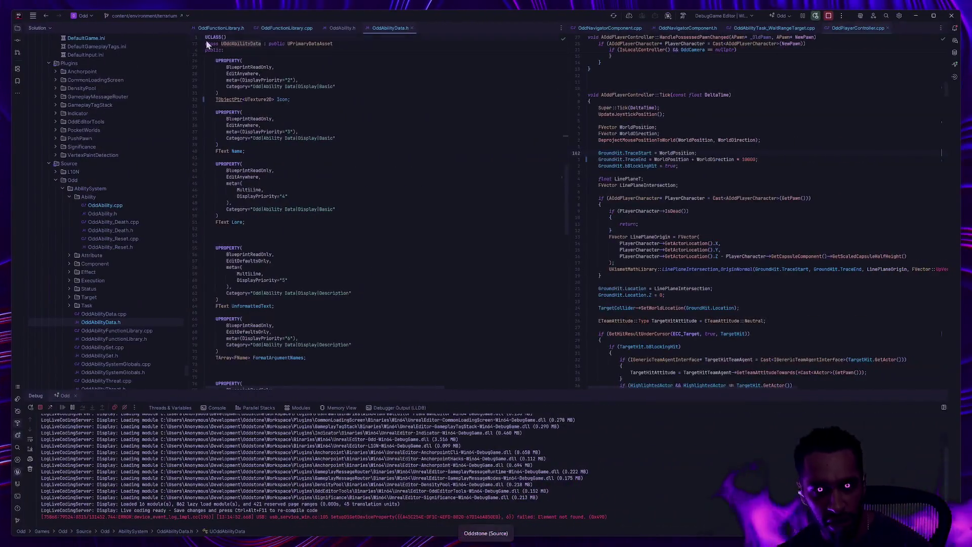
key("ctrl+super+Right")
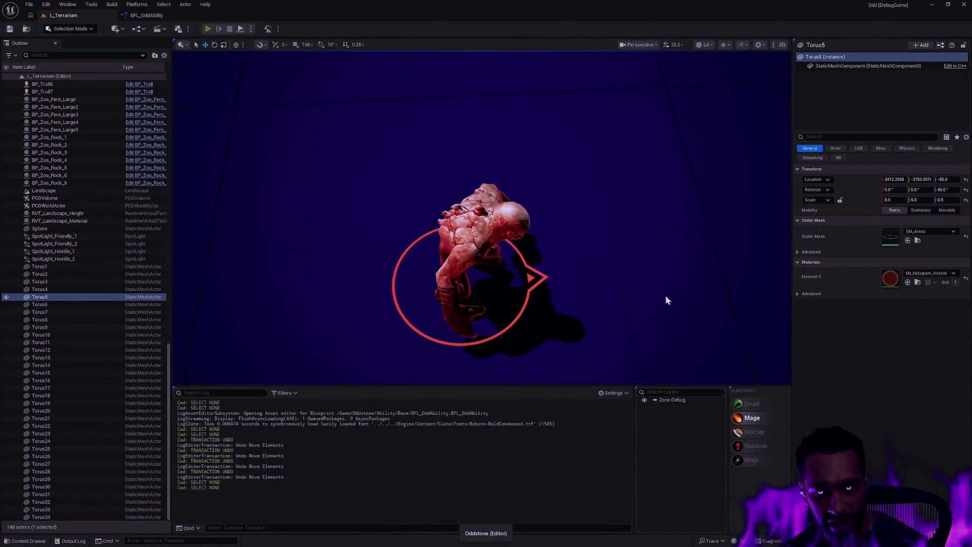
key("alt+p")
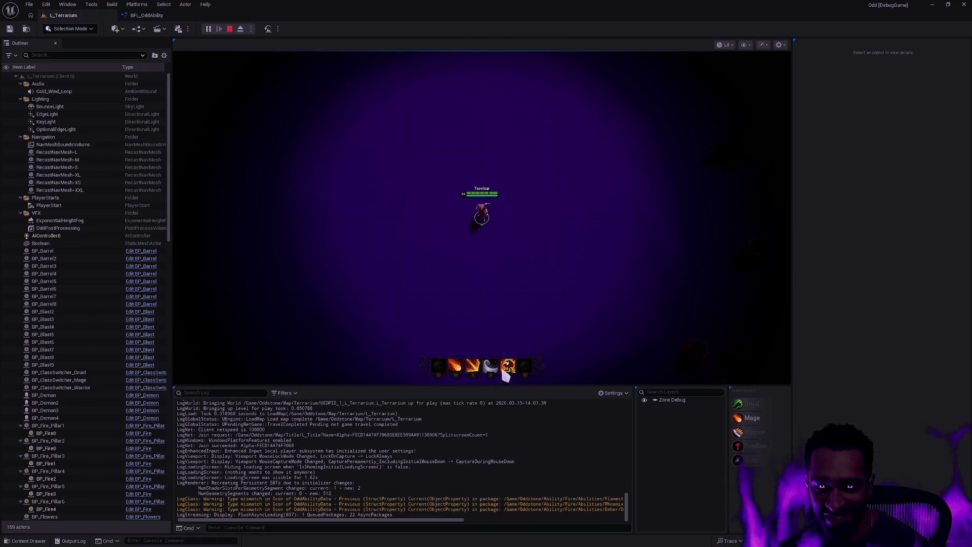
- Make the game view fullscreen, then stage the RawContent/ folder in Git Bash with ga
key("F11")
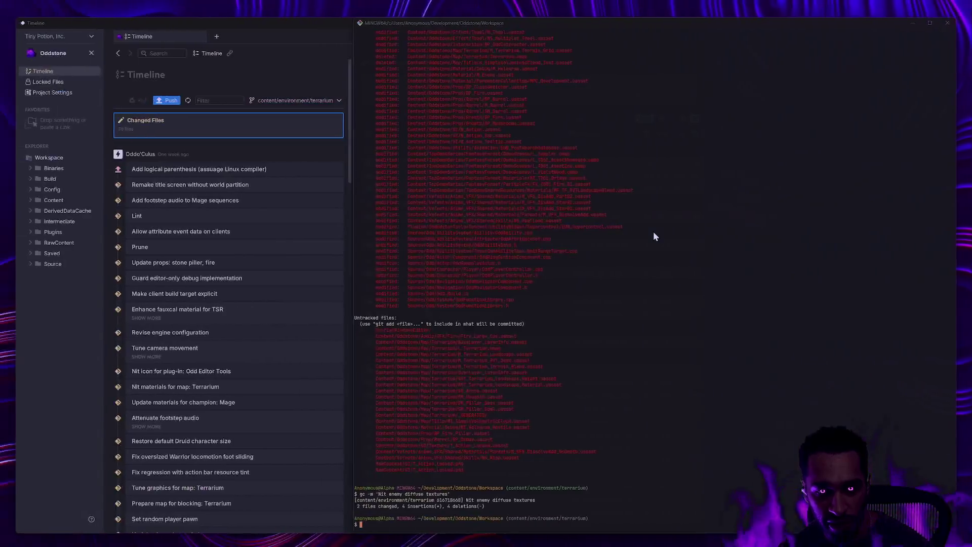
type("ga RawContent/")
key("Return")
- Check git status, drop a half-typed commit, and stage Content/Oddstone/UI
type("gs")
key("Return")
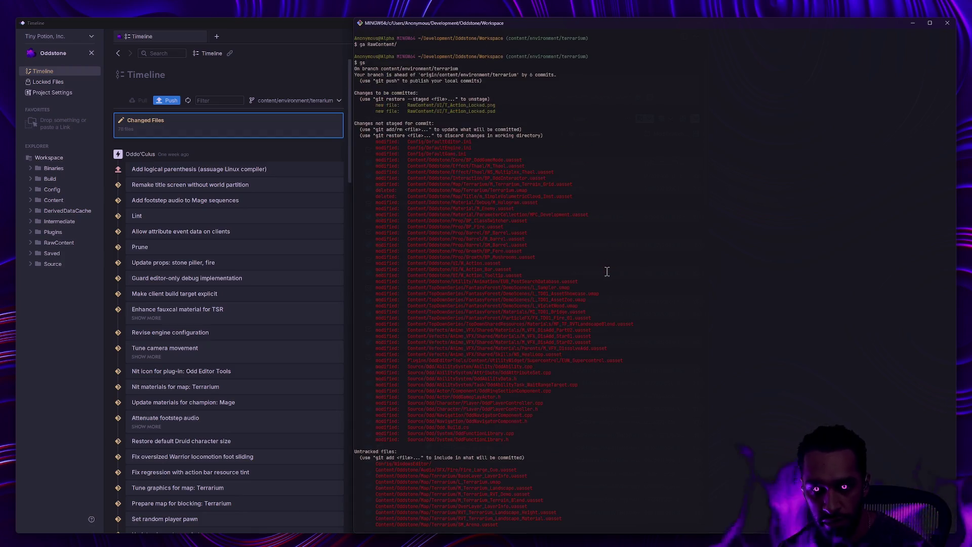
type("gc -m 'Up")
key("BackSpace")
key("BackSpace")
key("BackSpace")
type("ga C")
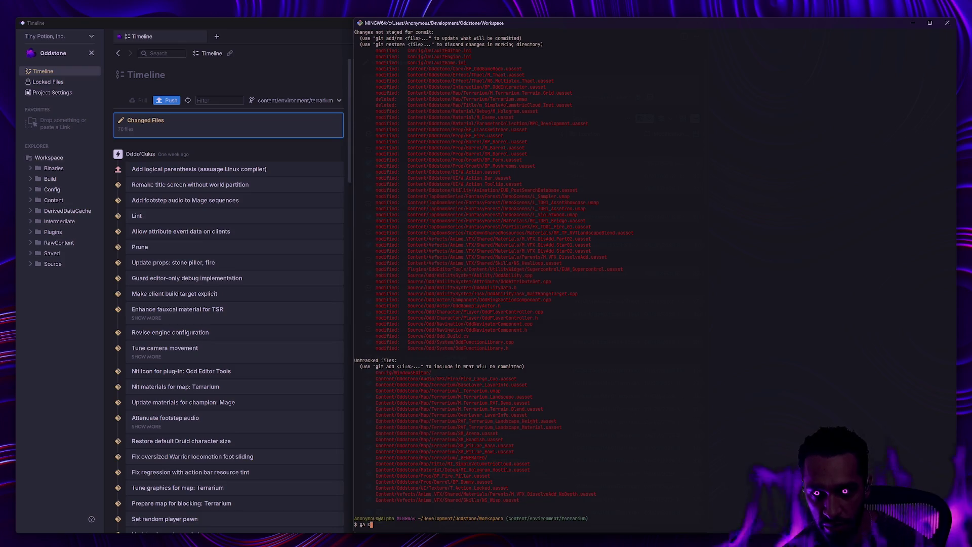
type("ontent/Oddstone/UI/")
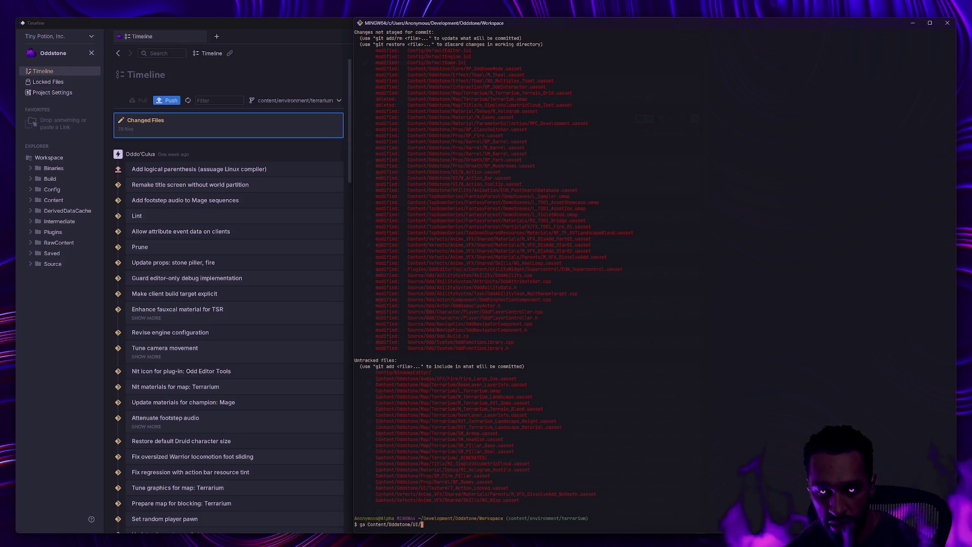
key("Return")
- Review the git status output, including the Config/WindowsEditor/ line
type("gs")
key("Return")
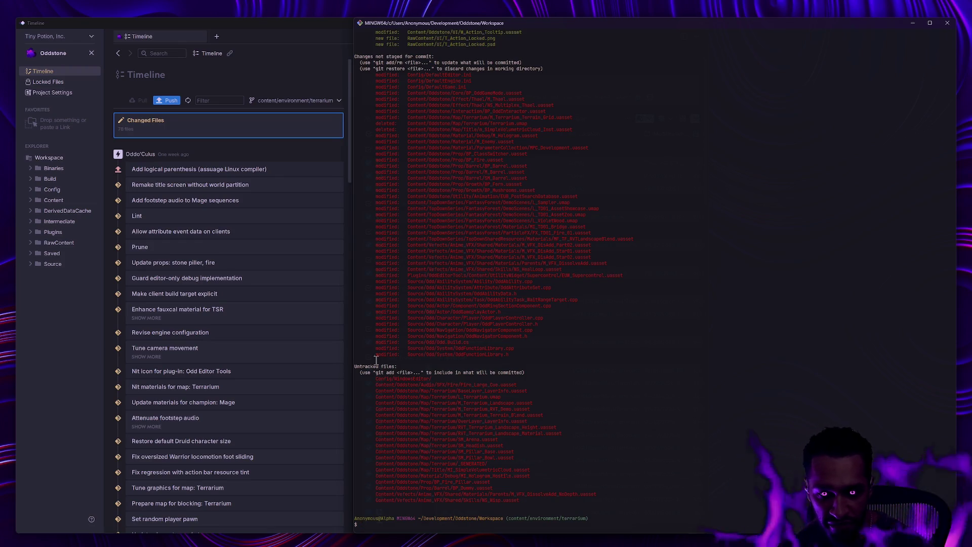
triple_click(385, 379)
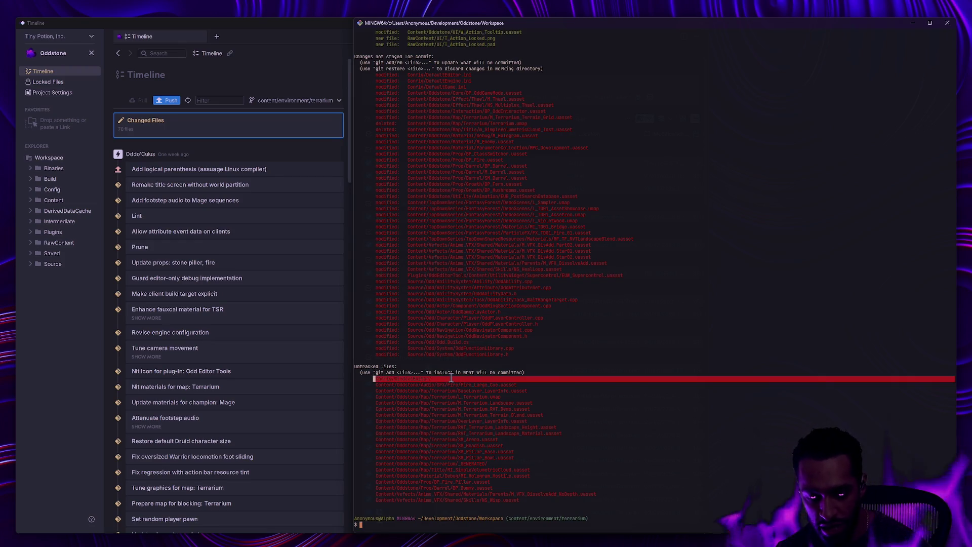
left_click(427, 377)
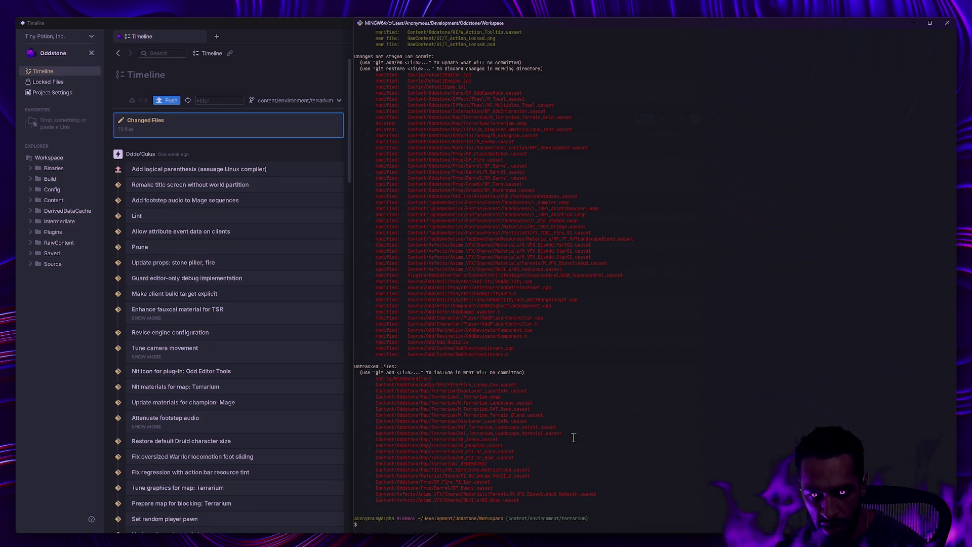
scroll(557, 368, "up", 9)
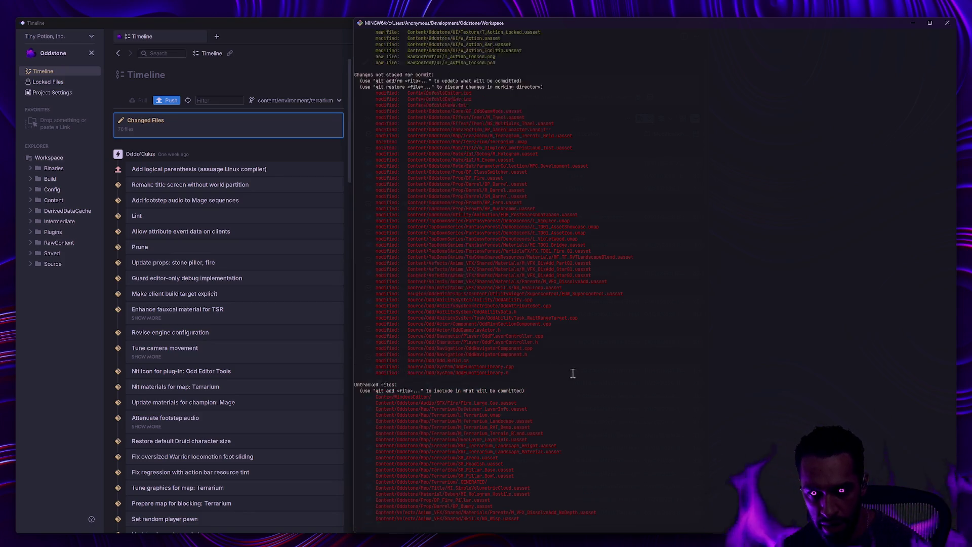
- Discard the typed 'Enhance action bar' commit command and switch back to the Unreal Editor
type("gc -m '")
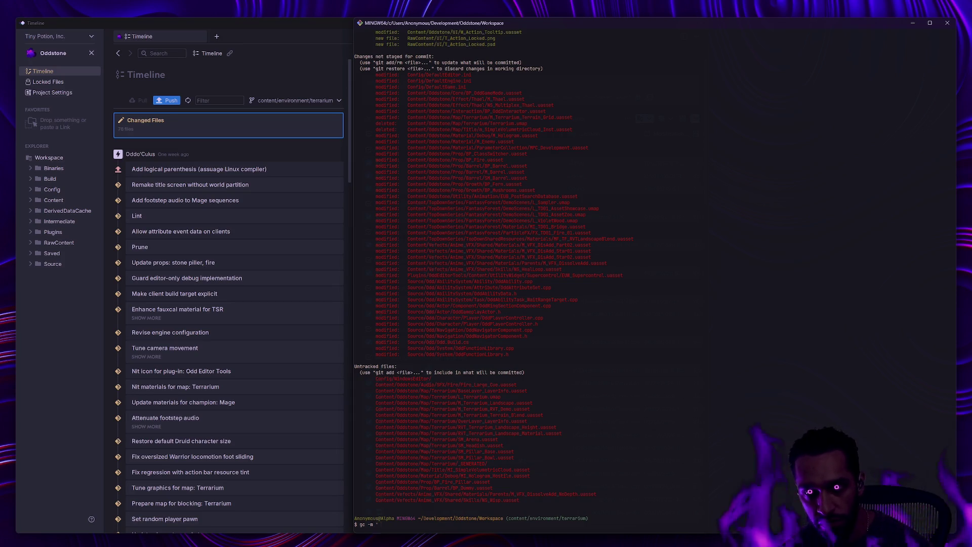
type("Enhance action bar'")
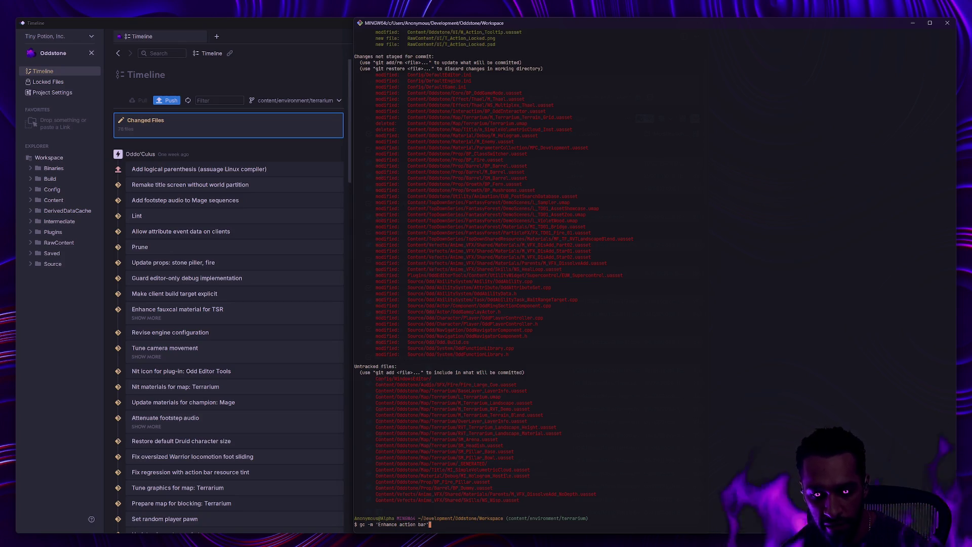
scroll(628, 362, "up", 7)
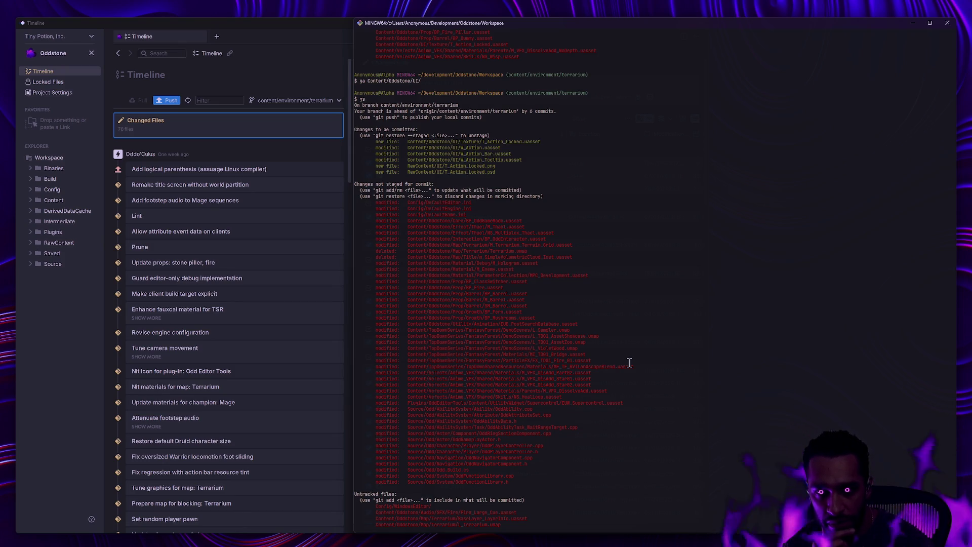
scroll(630, 363, "down", 7)
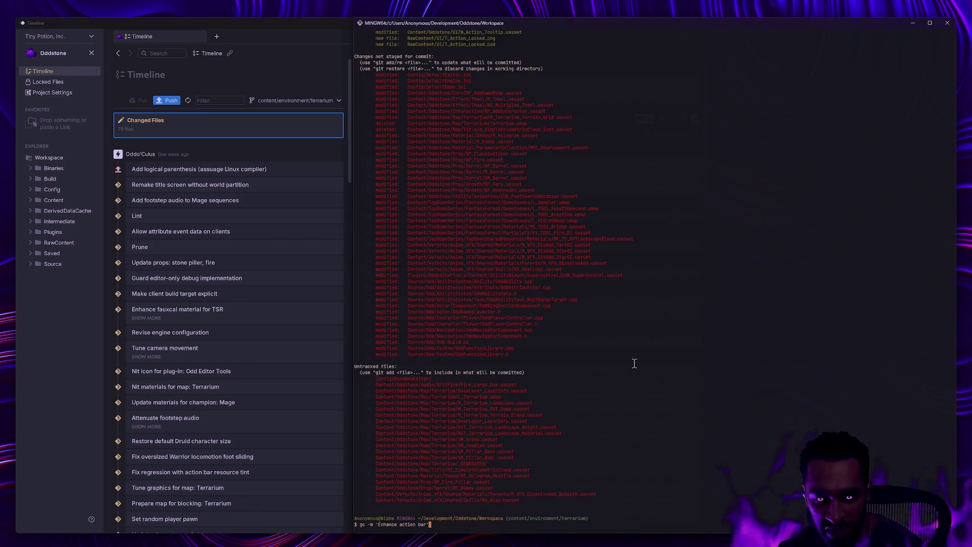
key("BackSpace")
key("BackSpace")
key("BackSpace")
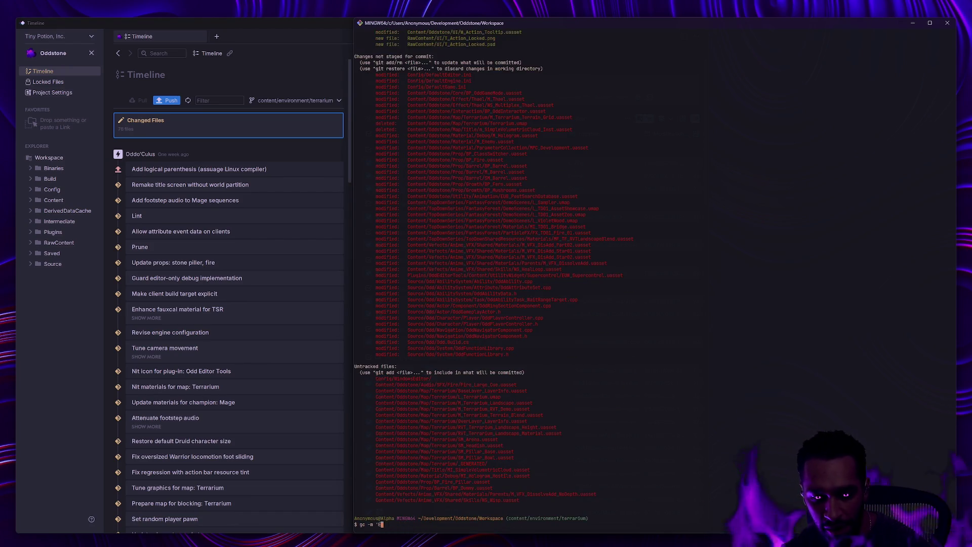
key("alt+Tab")
key("alt+Tab")
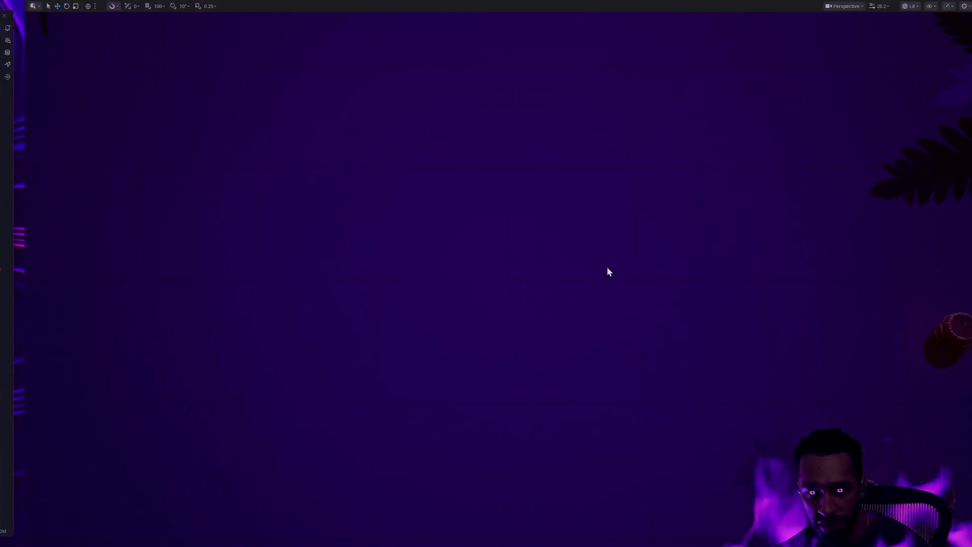
- Restore the editor layout and open W_Action_Tooltip from the UI folder in the Content Drawer
key("F11")
key("ctrl+space")
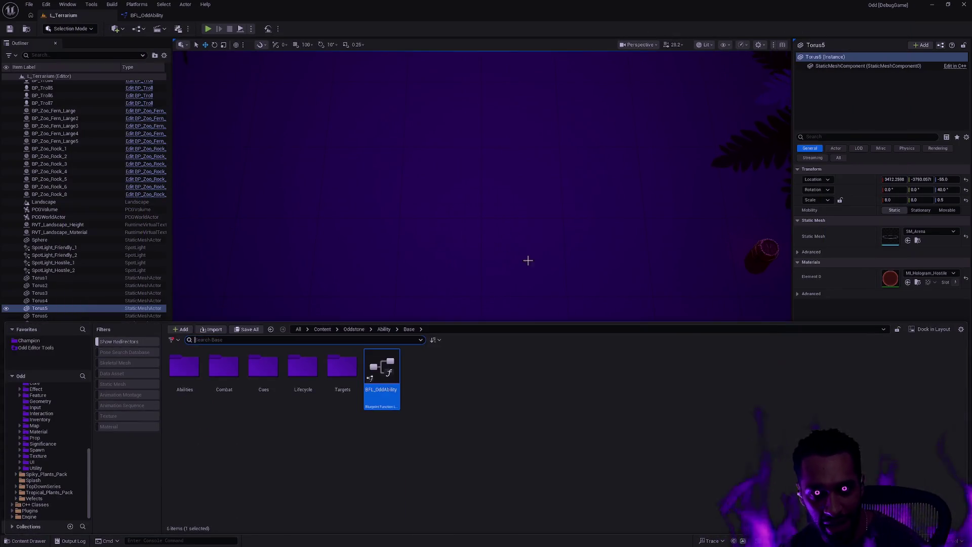
left_click(32, 462)
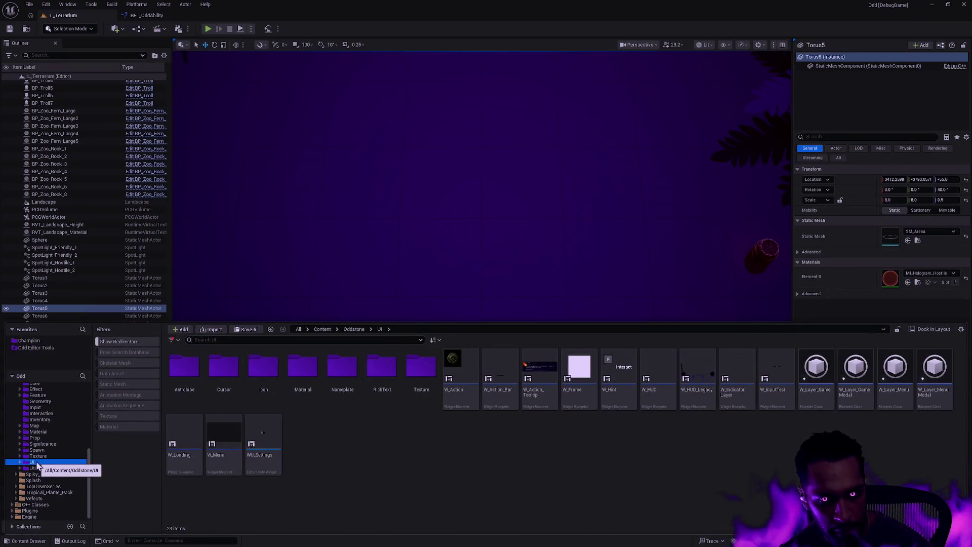
double_click(532, 390)
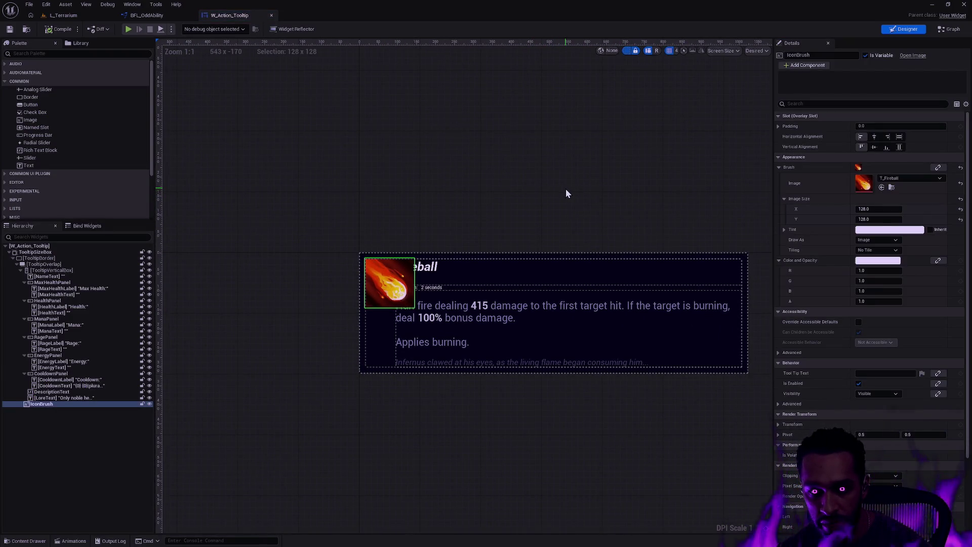
- Set the icon brush Image Size X and Y to 64
double_click(879, 208)
type("64")
key("Tab")
type("64")
key("Return")
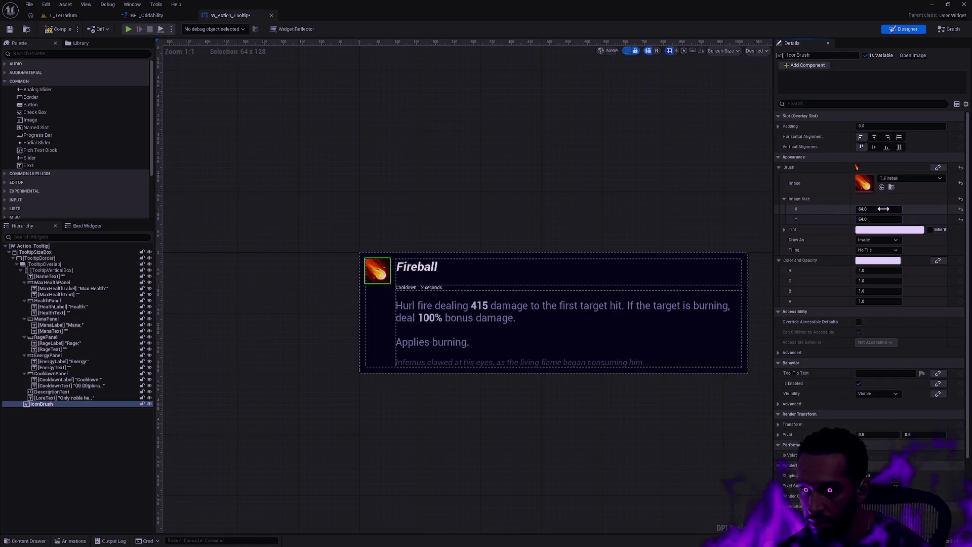
left_click(671, 188)
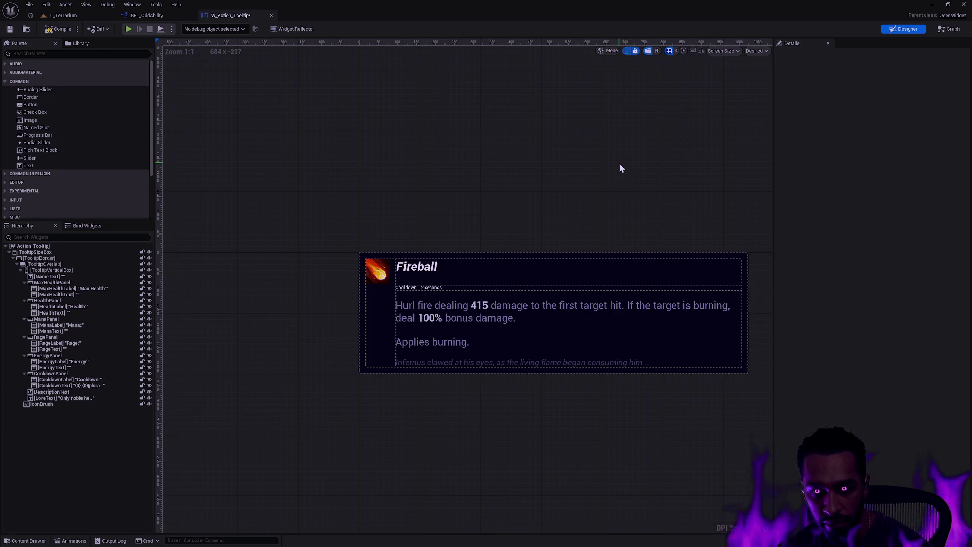
left_click(465, 313)
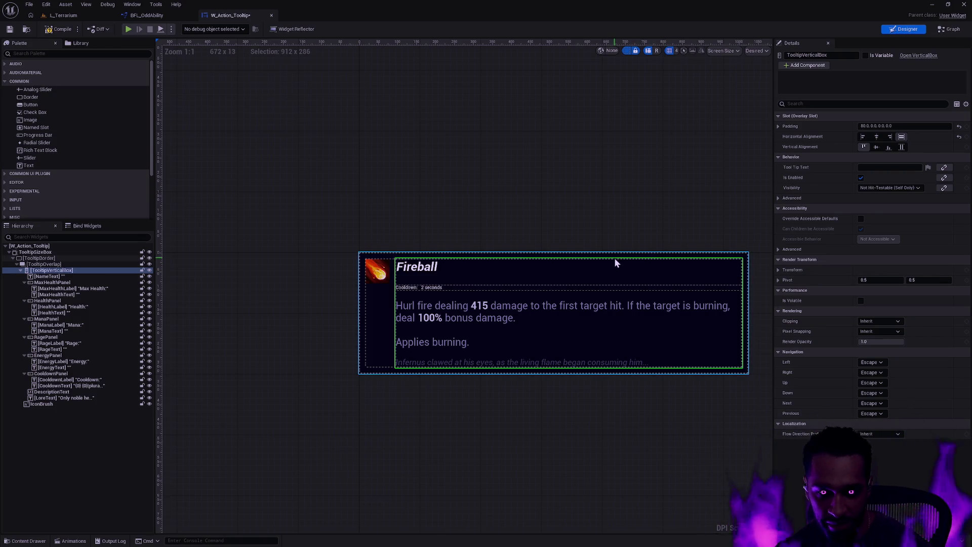
- Inspect the LoreText font size setting in the tooltip's vertical content box
left_click(637, 233)
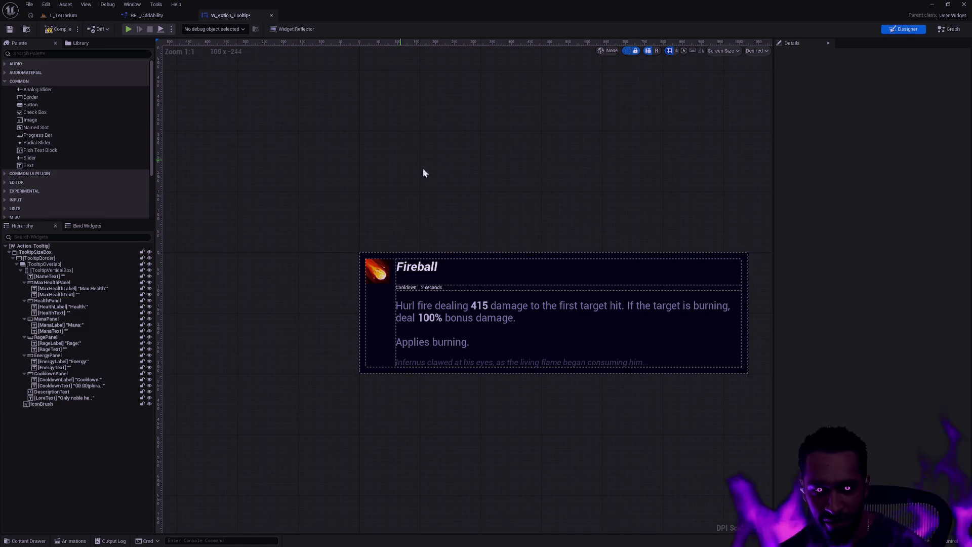
scroll(441, 323, "up", 3)
scroll(443, 322, "down", 3)
left_click(406, 358)
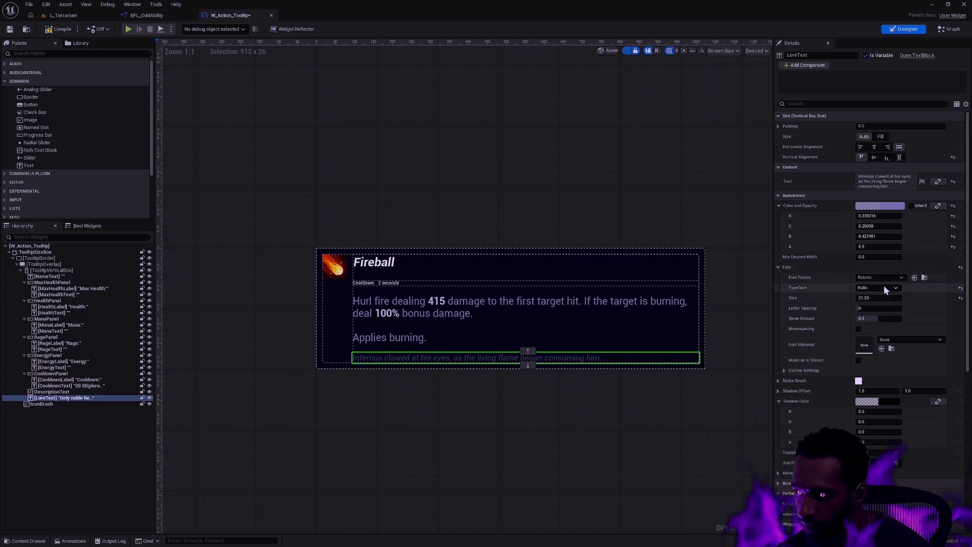
left_click(884, 297)
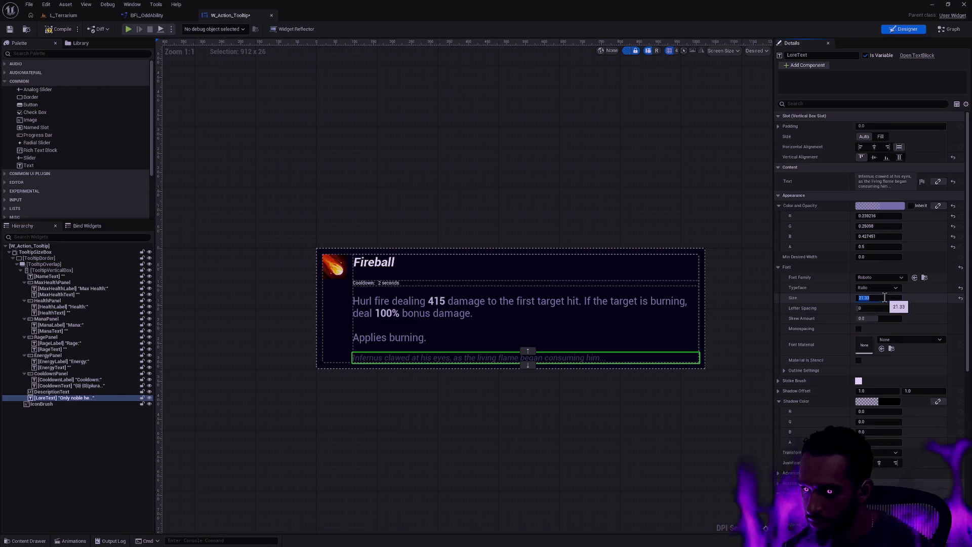
left_click(885, 297)
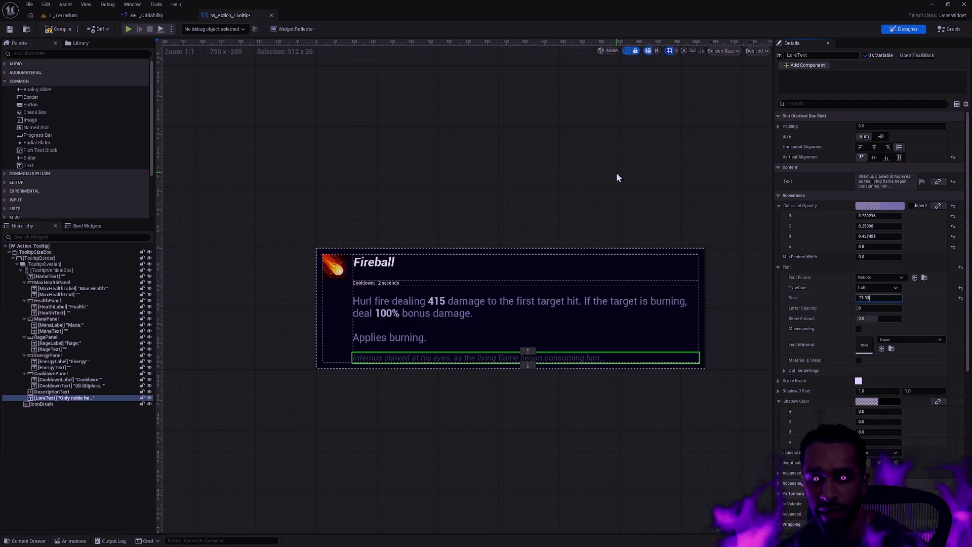
left_click(597, 181)
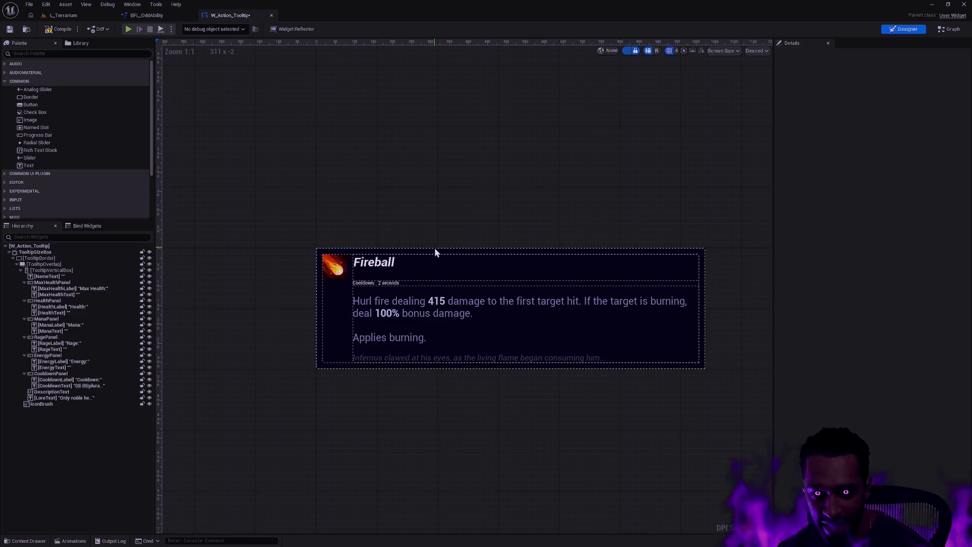
- Select DescriptionText and browse to its Text Style Set table asset
left_click(396, 309)
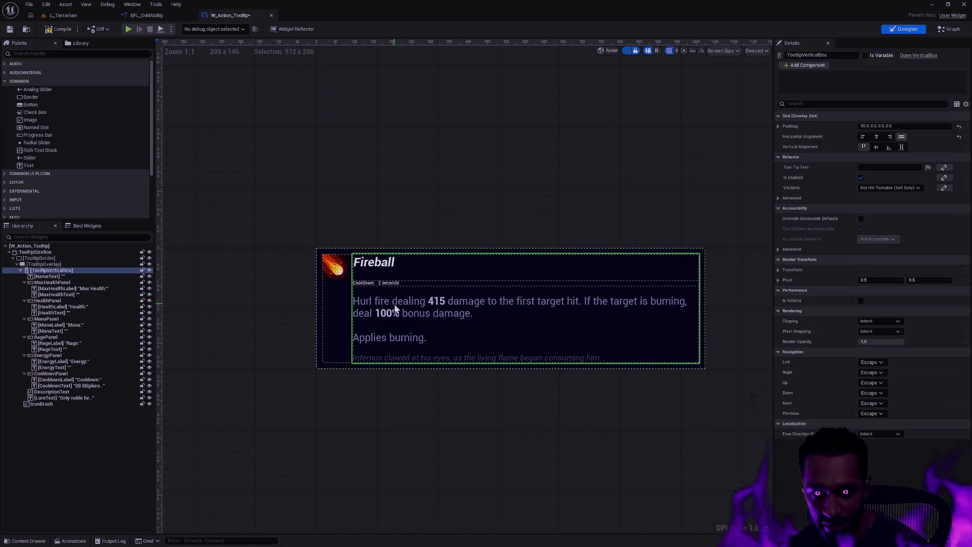
left_click(421, 308)
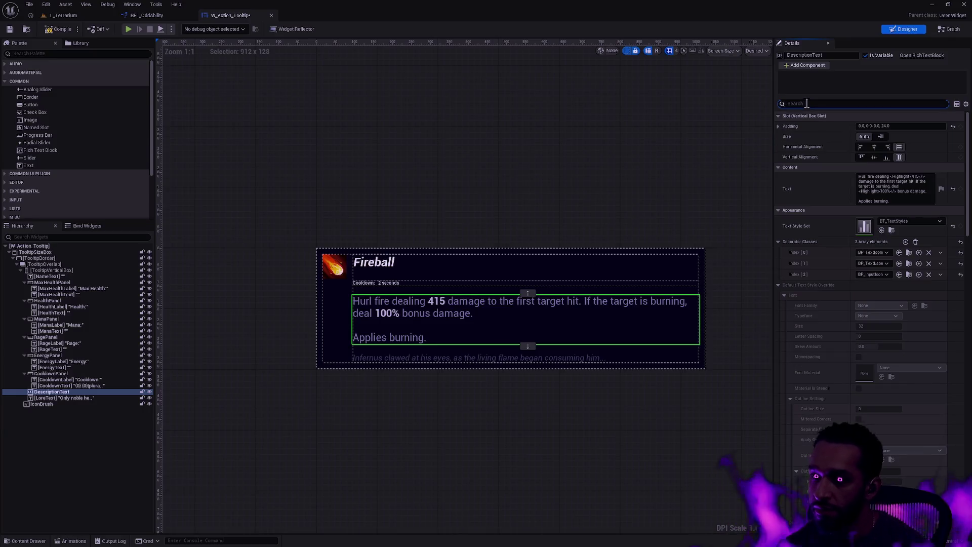
left_click(892, 231)
- Open DT_TextStyles and expand the font settings while browsing the highlight and quest rows
double_click(434, 423)
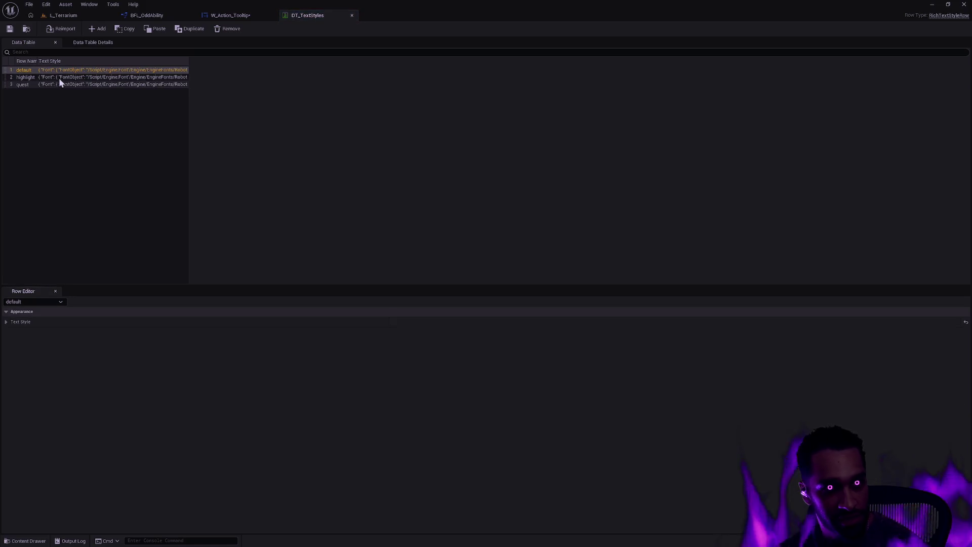
left_click(7, 322)
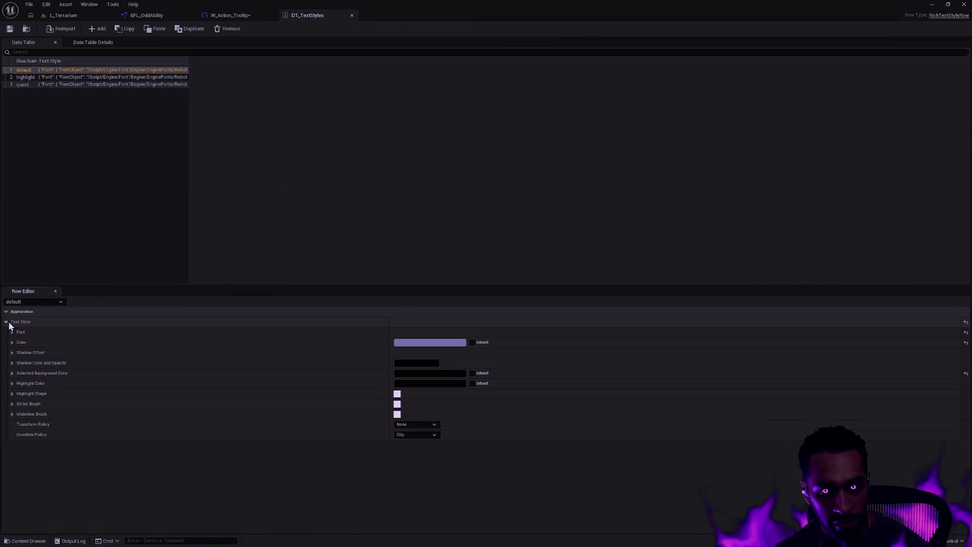
left_click(12, 332)
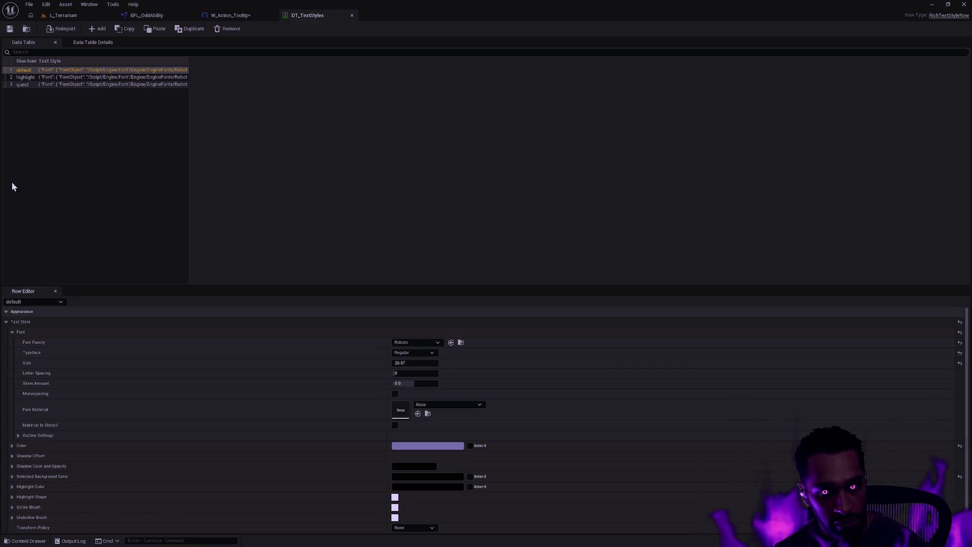
left_click(35, 77)
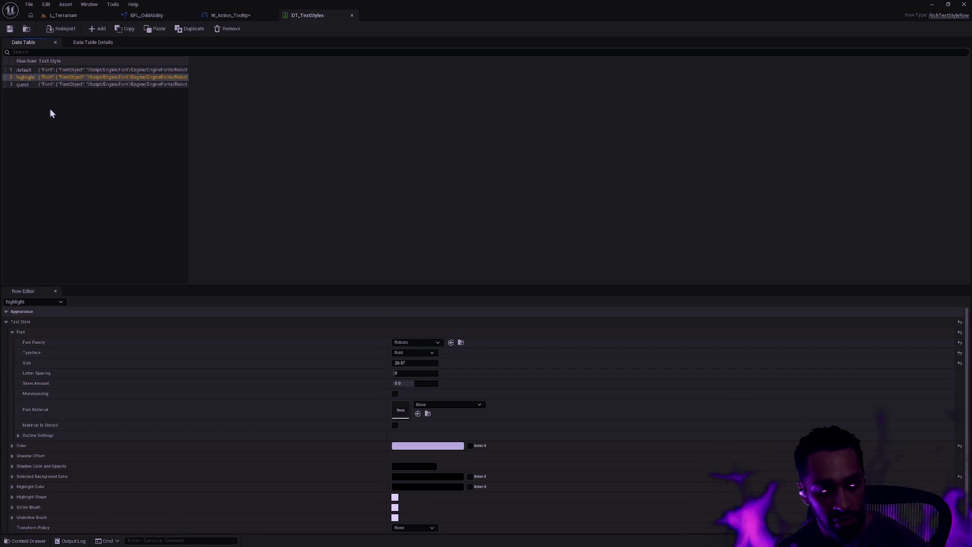
left_click(41, 84)
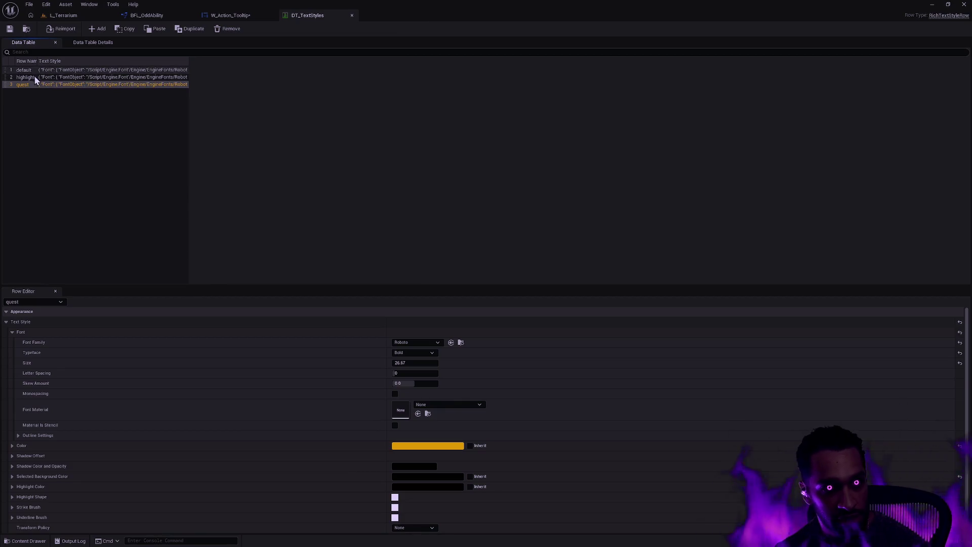
left_click(35, 77)
- Change the highlight style's font size from 26.67 to 14
left_click(427, 363)
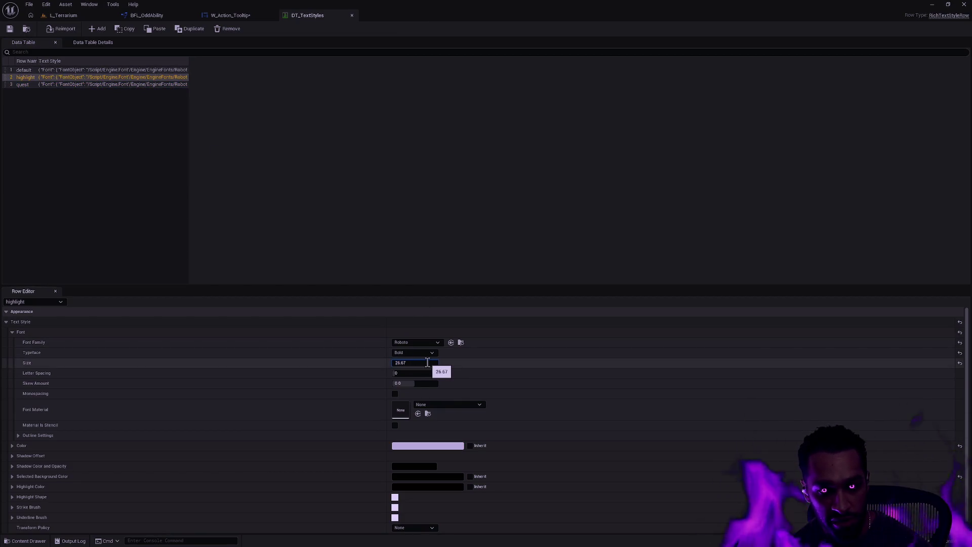
double_click(428, 363)
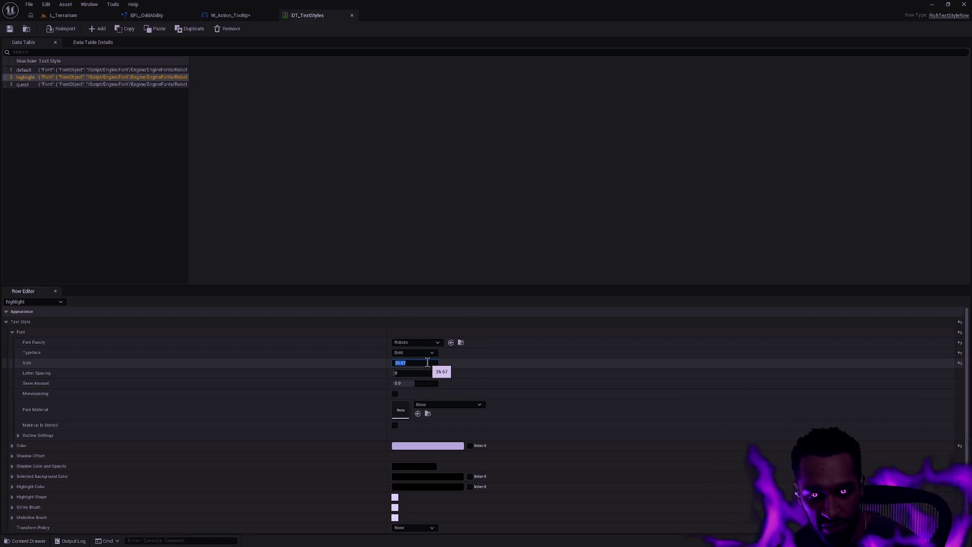
left_click(427, 363)
key("Return")
type("14")
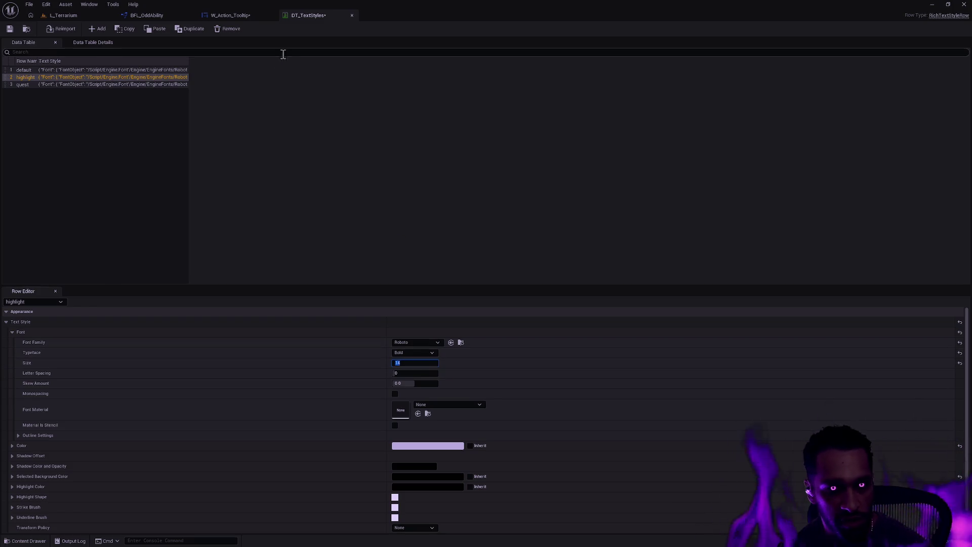
left_click(87, 78)
- Set the default style's font size to 14, save the table and close it
key("Down")
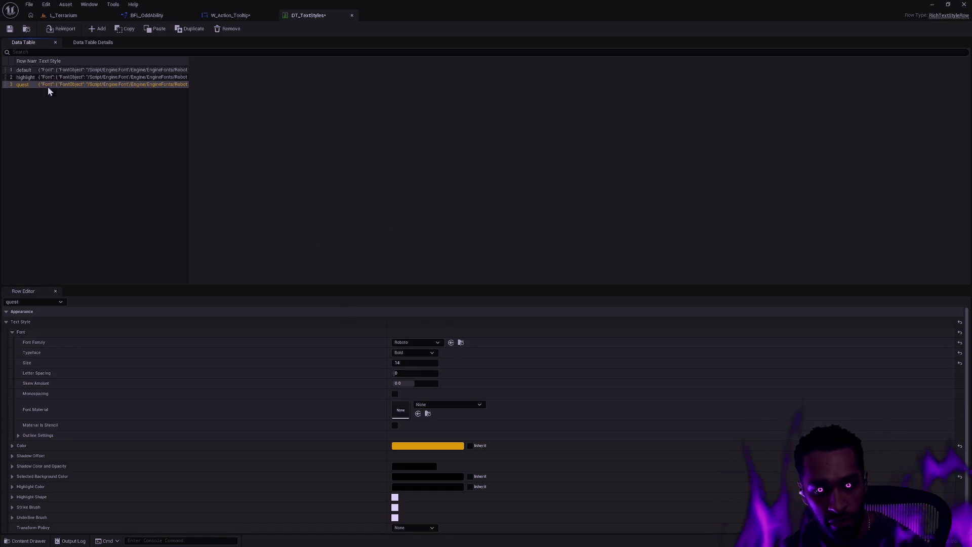
left_click(28, 69)
left_click(421, 365)
type("14")
key("Return")
left_click(12, 29)
left_click(353, 14)
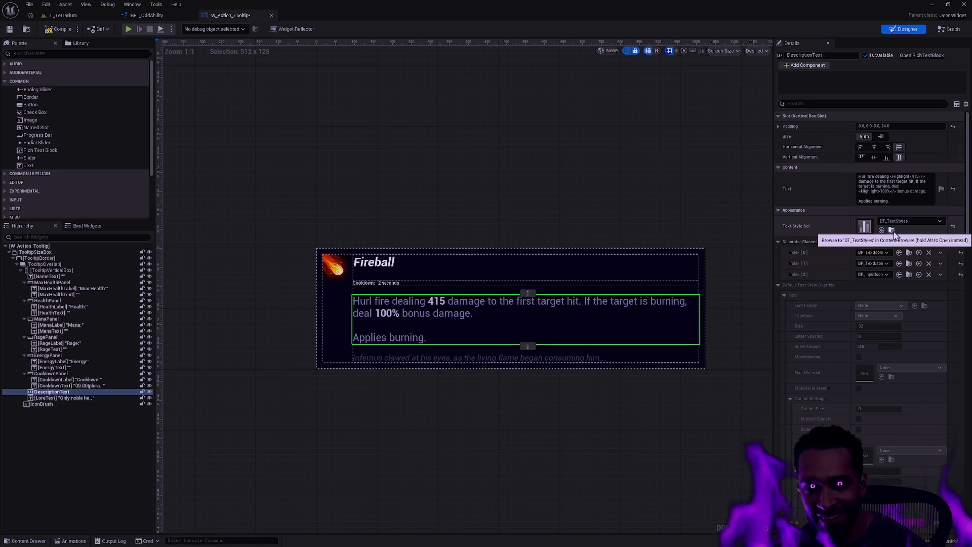
- Compile the tooltip and set the GetIcon brush size to 64 by 64
left_click(59, 29)
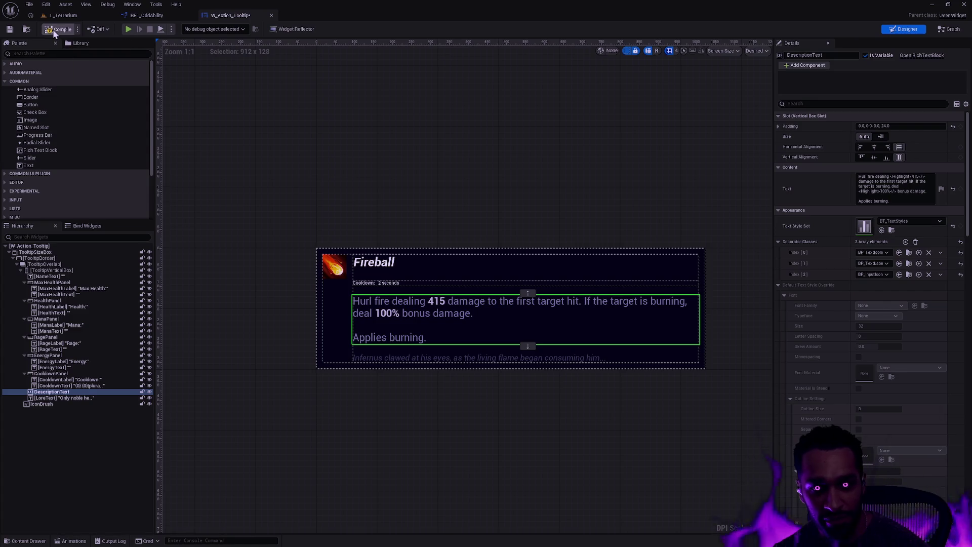
left_click(504, 172)
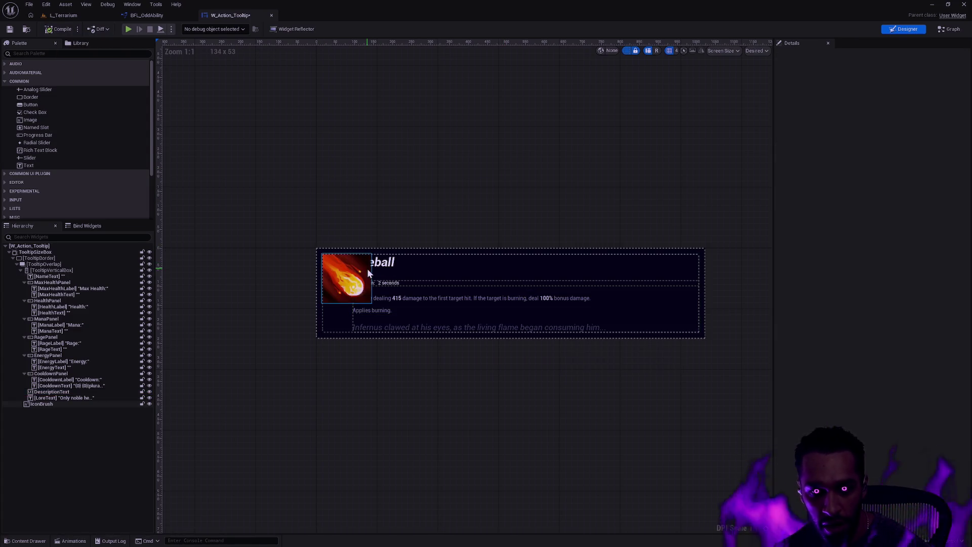
left_click(346, 278)
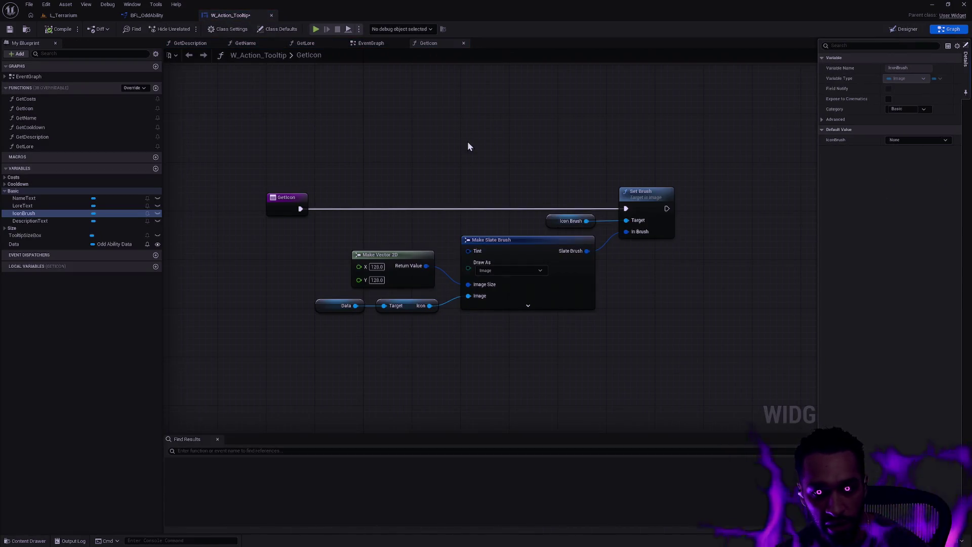
left_click(377, 267)
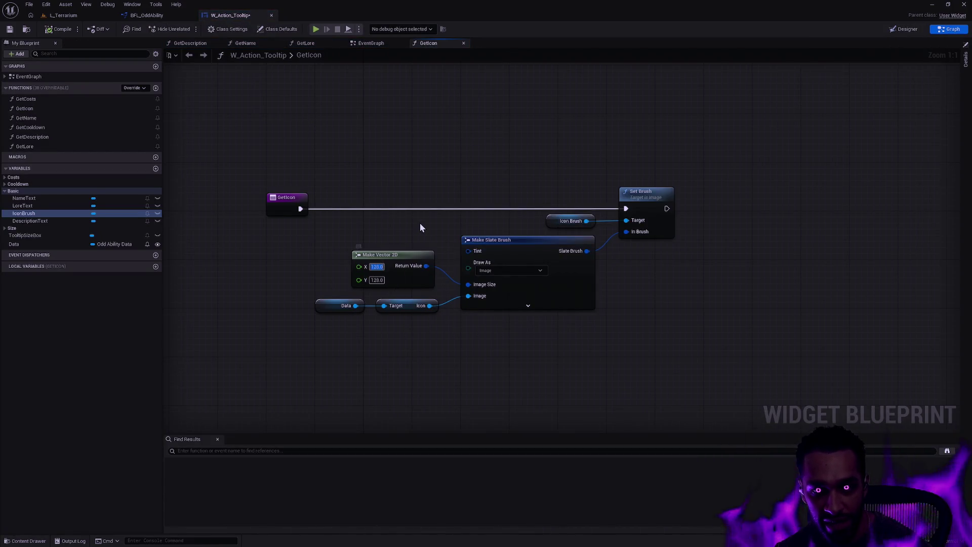
type("64")
left_click(377, 280)
type("64")
key("Return")
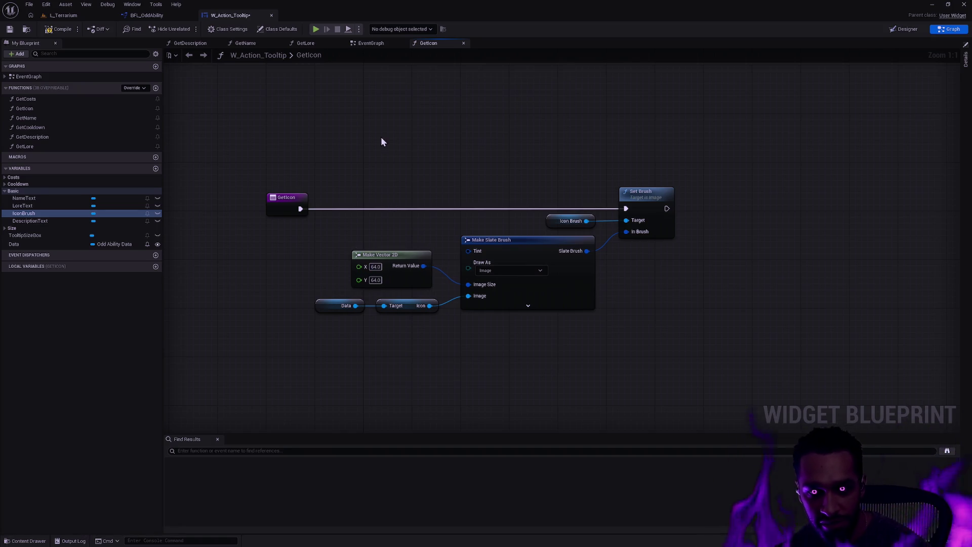
- Save the widget blueprint, check the GetDescription graph, and return to the Designer
left_click(8, 30)
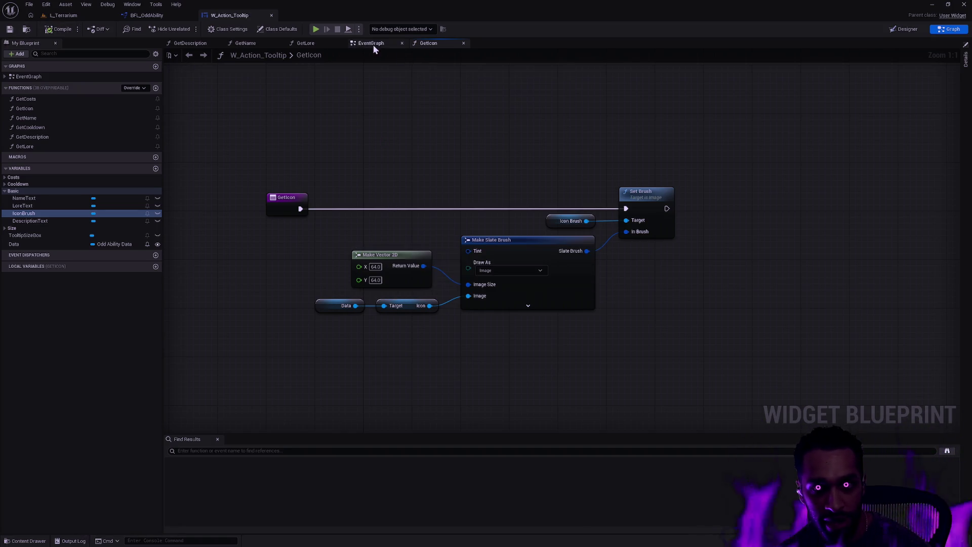
left_click(189, 44)
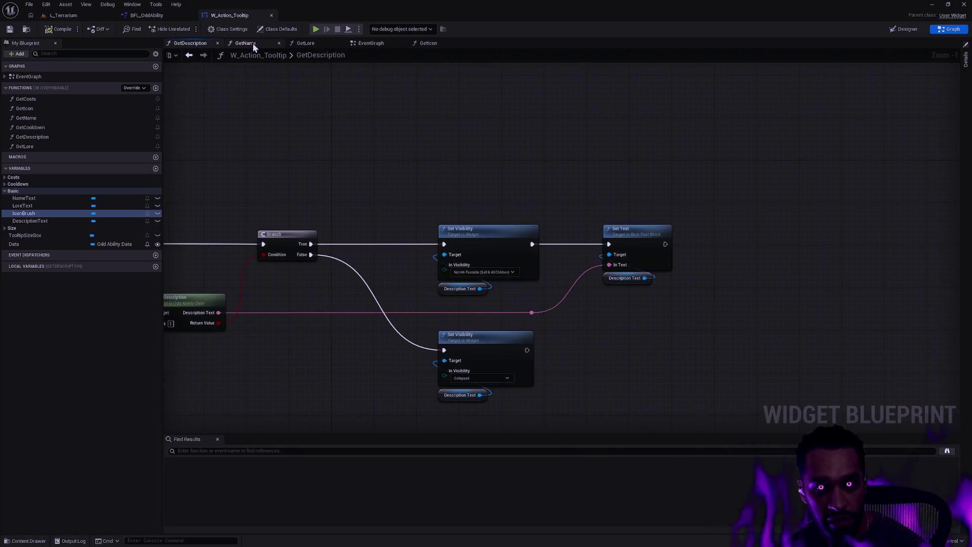
left_click(905, 29)
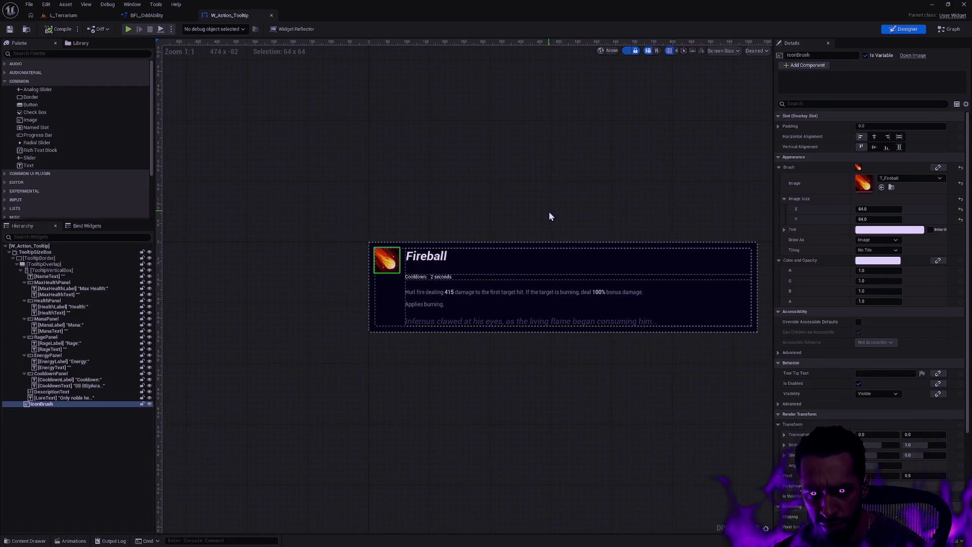
- Select LoreText and set its font size to 11 via 21.33/2
left_click(441, 304)
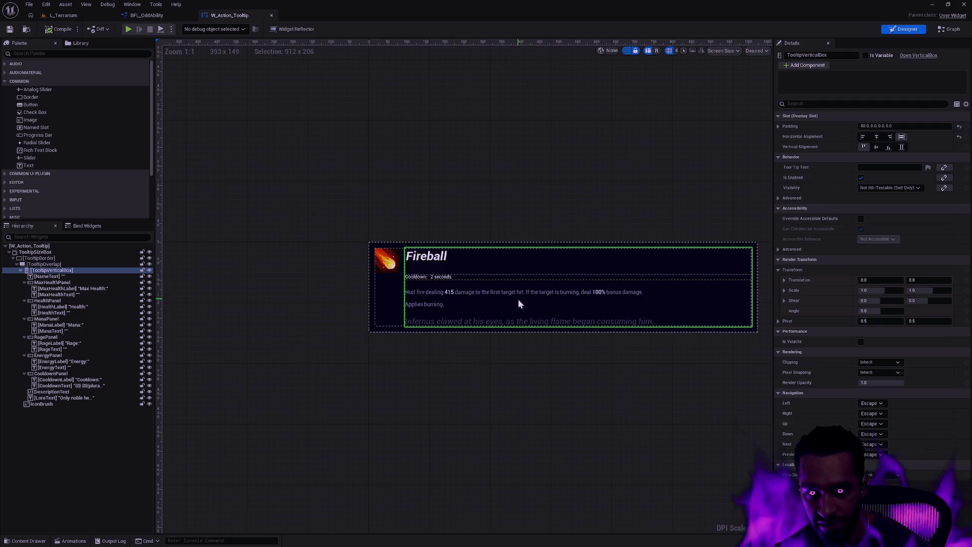
left_click(451, 320)
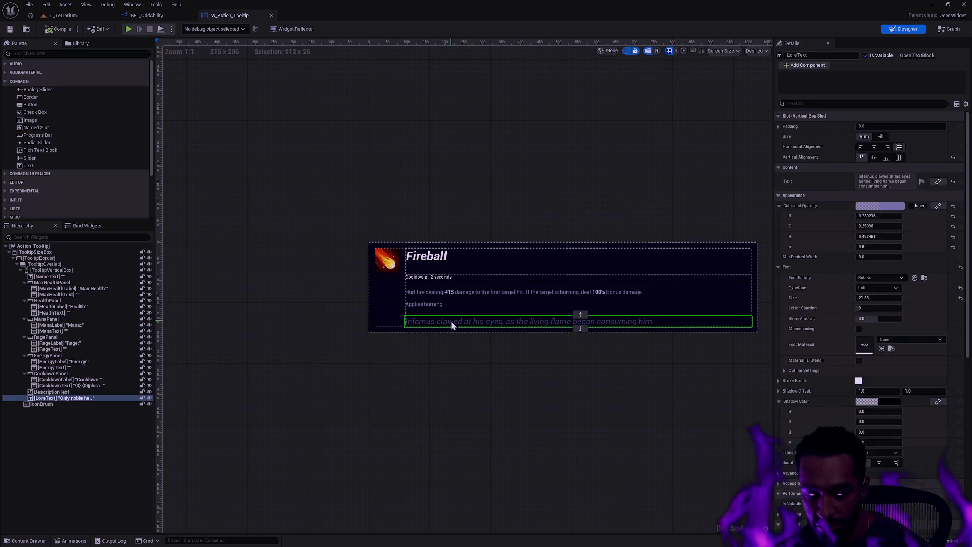
left_click(892, 298)
left_click(892, 297)
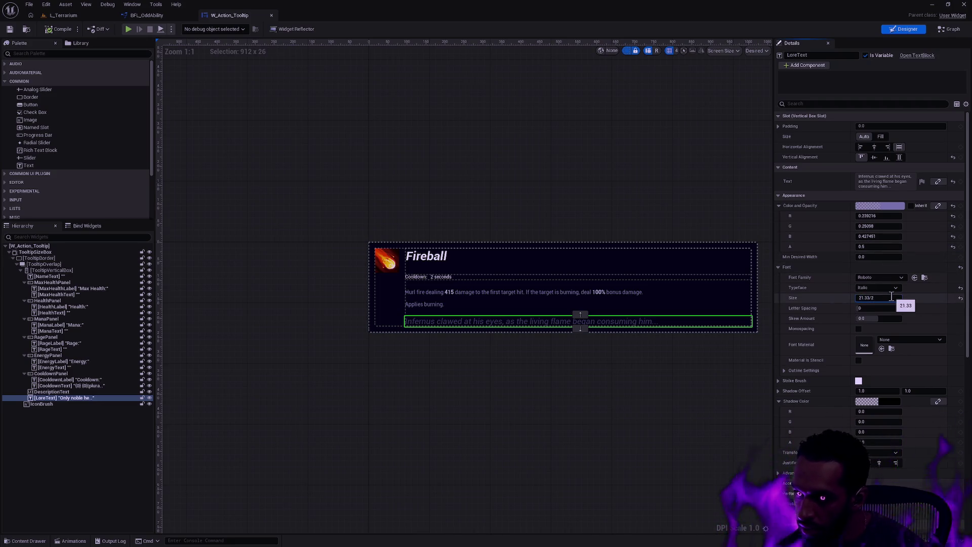
key("Return")
type("11")
key("Return")
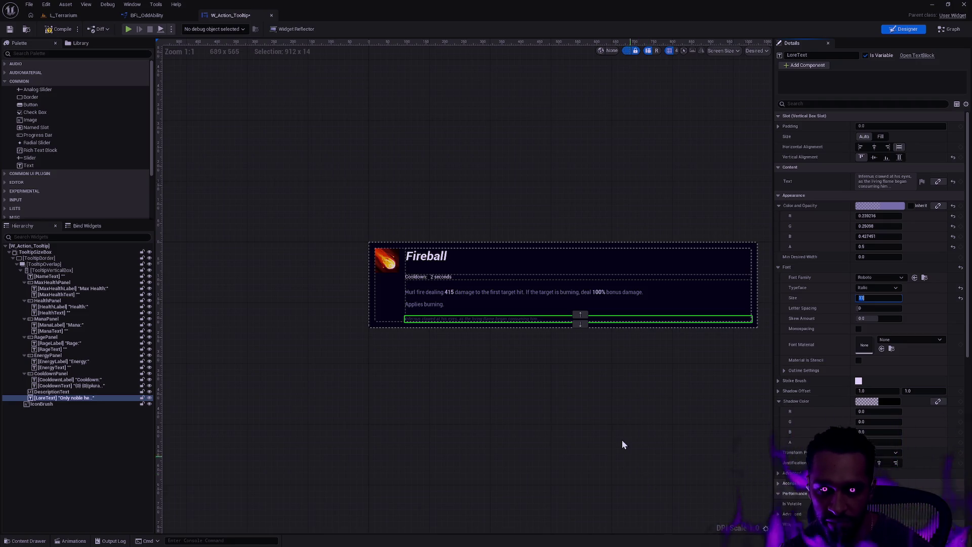
left_click(651, 188)
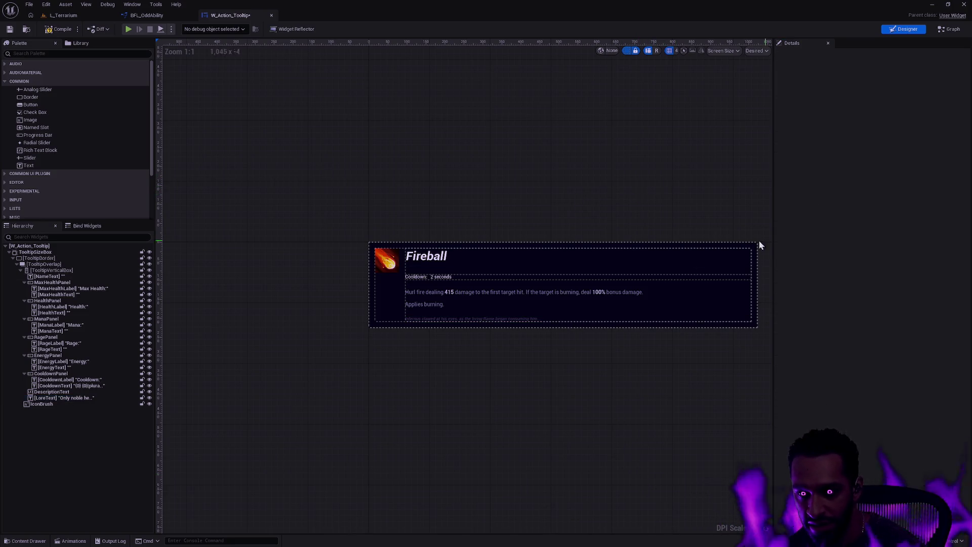
- Zoom into the canvas and set the NameText title's Font Size to 16
scroll(608, 238, "up", 1)
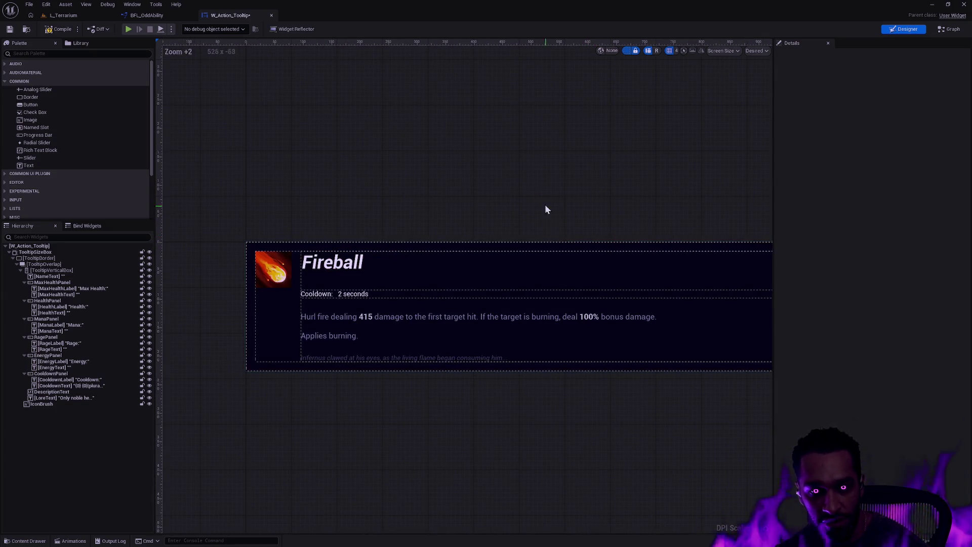
scroll(506, 190, "up", 1)
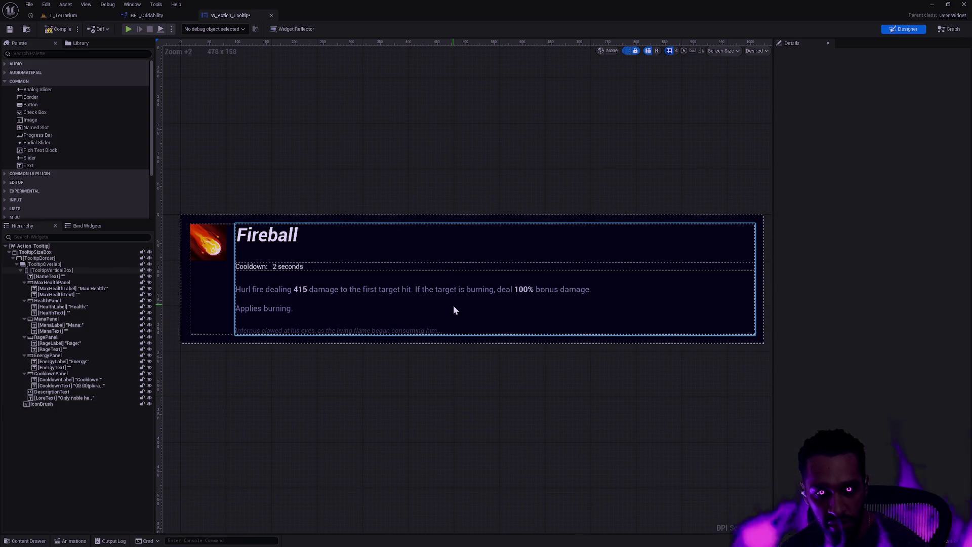
left_click(273, 238)
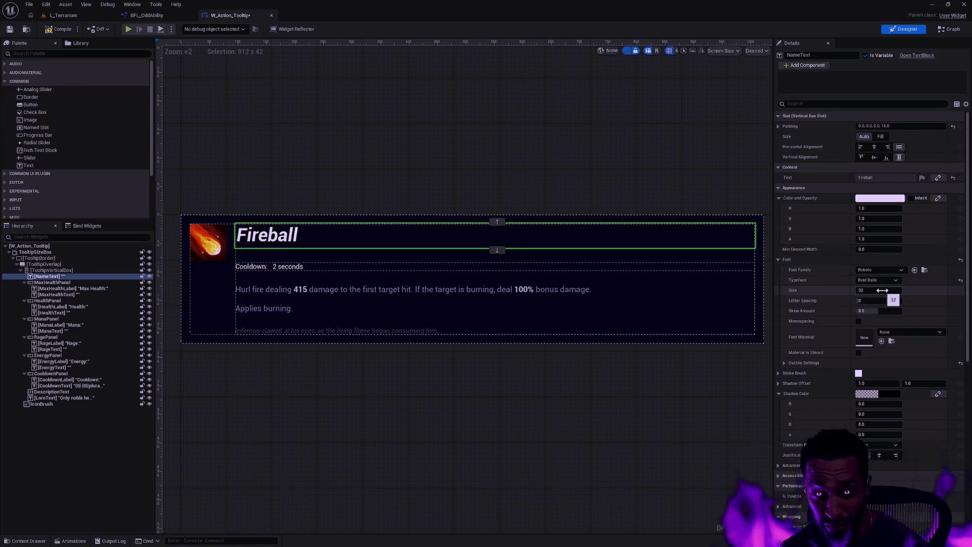
left_click(882, 290)
type("16")
key("Return")
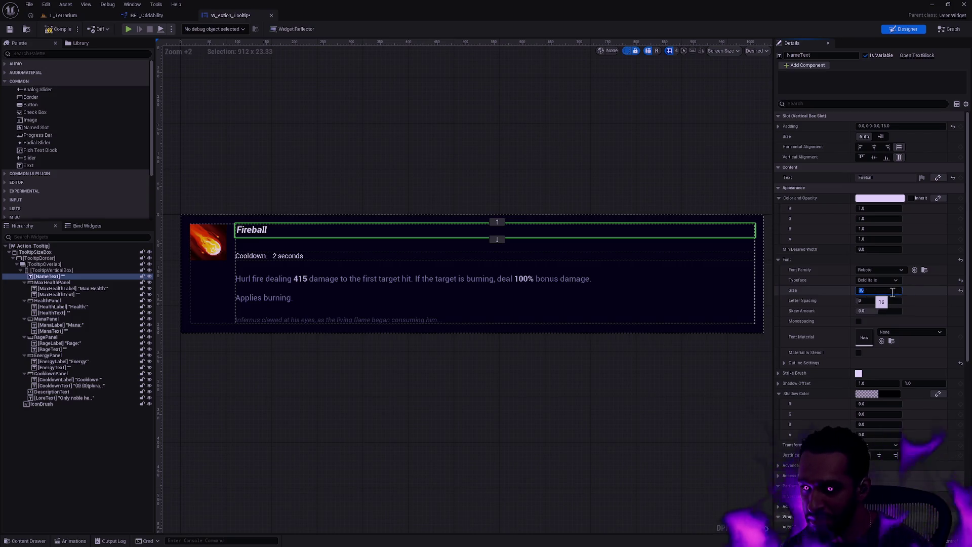
- Restore the NameText title font size to 32 and save the tooltip blueprint
type("32")
key("Return")
left_click(208, 81)
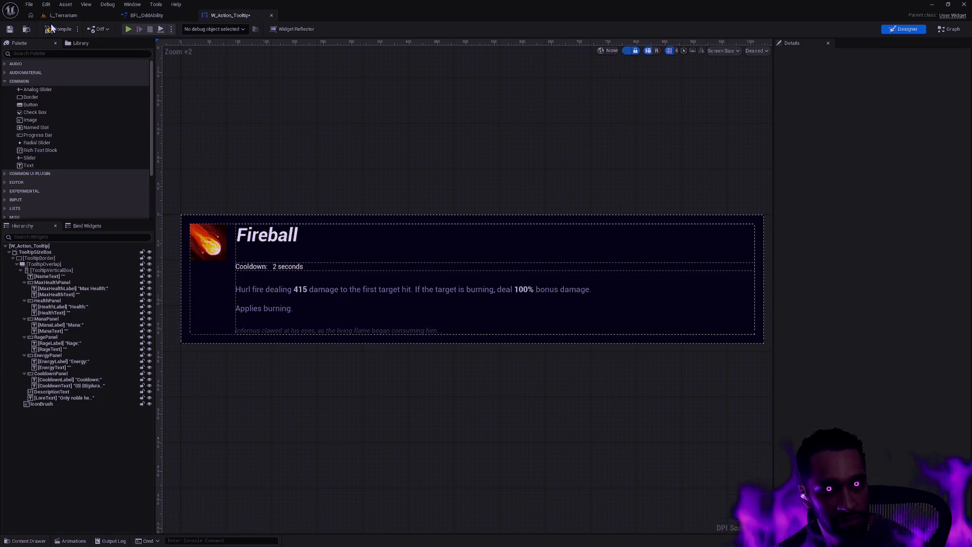
key("ctrl+s")
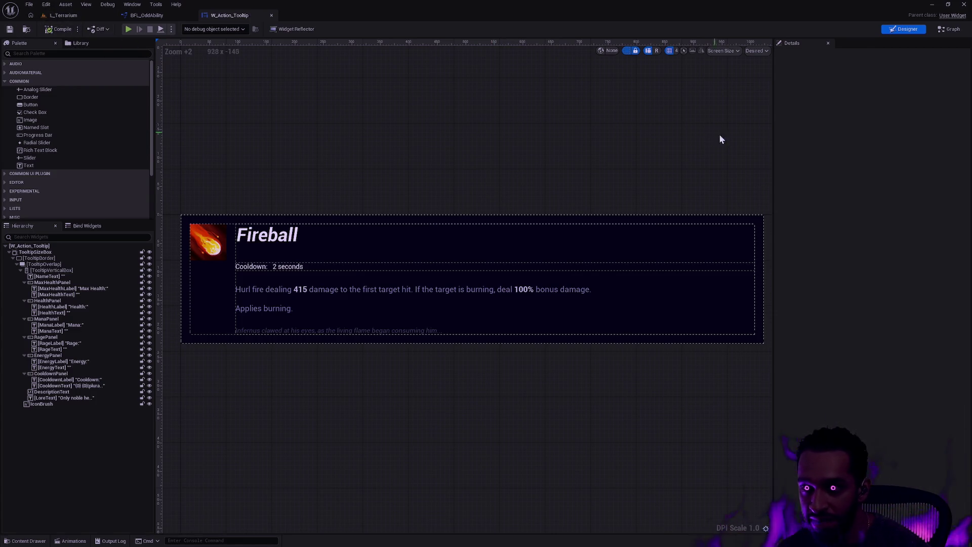
- Change TooltipSizeBox's Width Override from 1024 to 500 and frame the narrowed tooltip
left_click(206, 216)
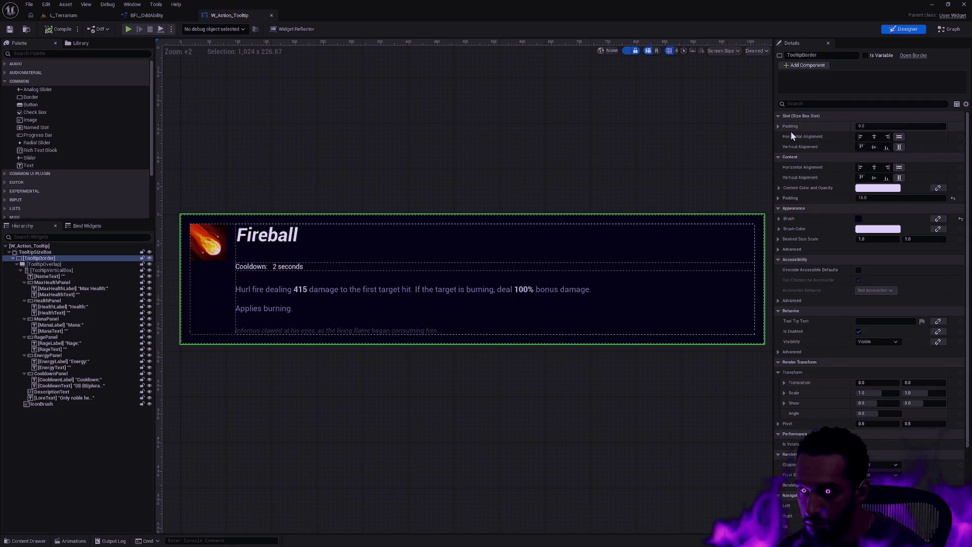
left_click(53, 253)
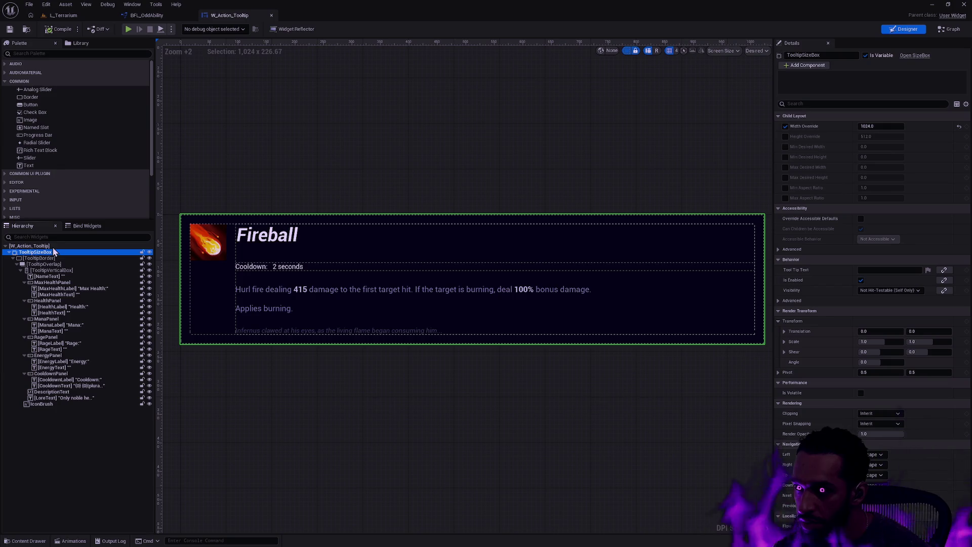
key("Up")
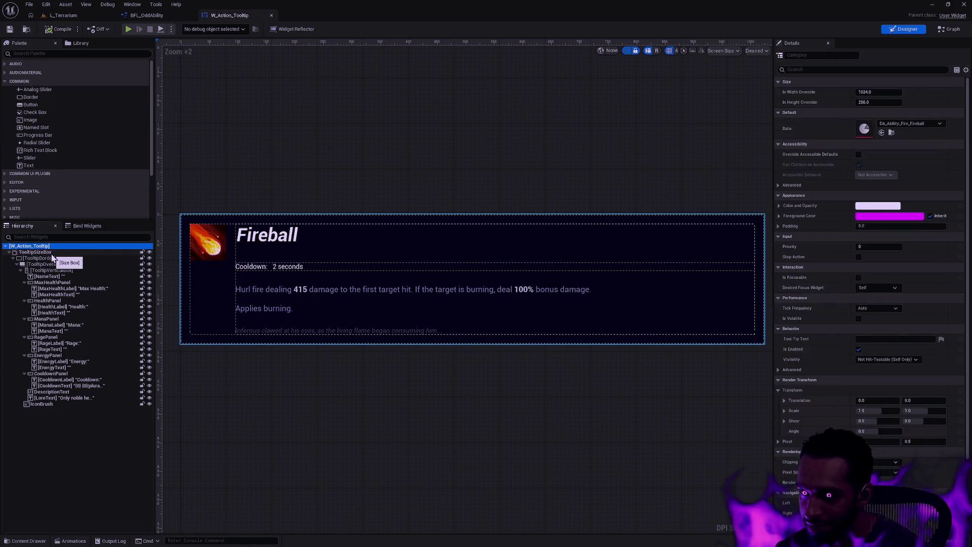
left_click(896, 91)
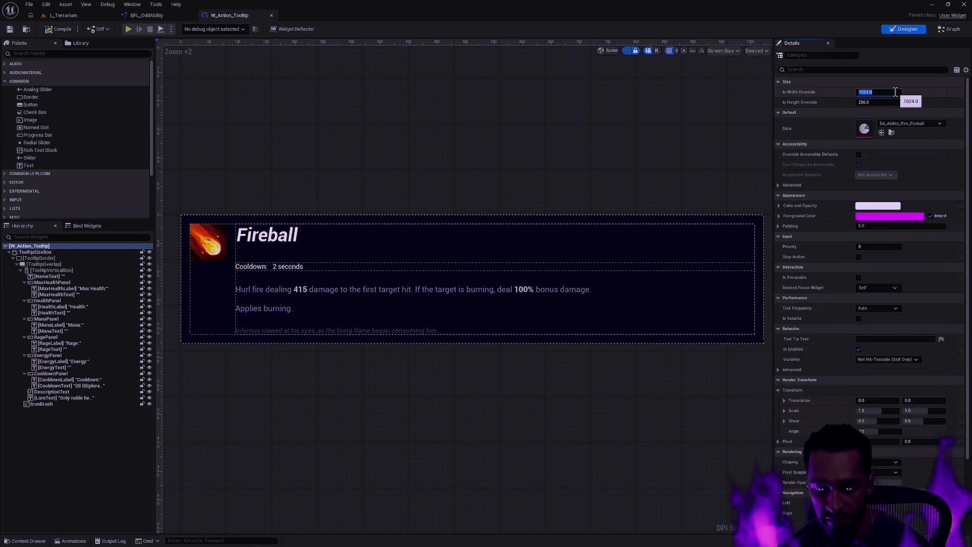
left_click(77, 253)
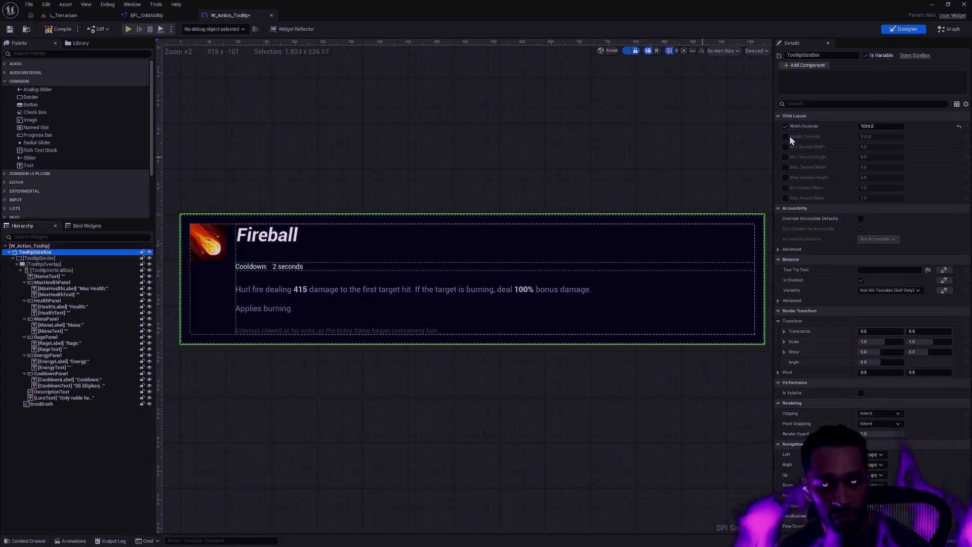
left_click(885, 124)
type("500")
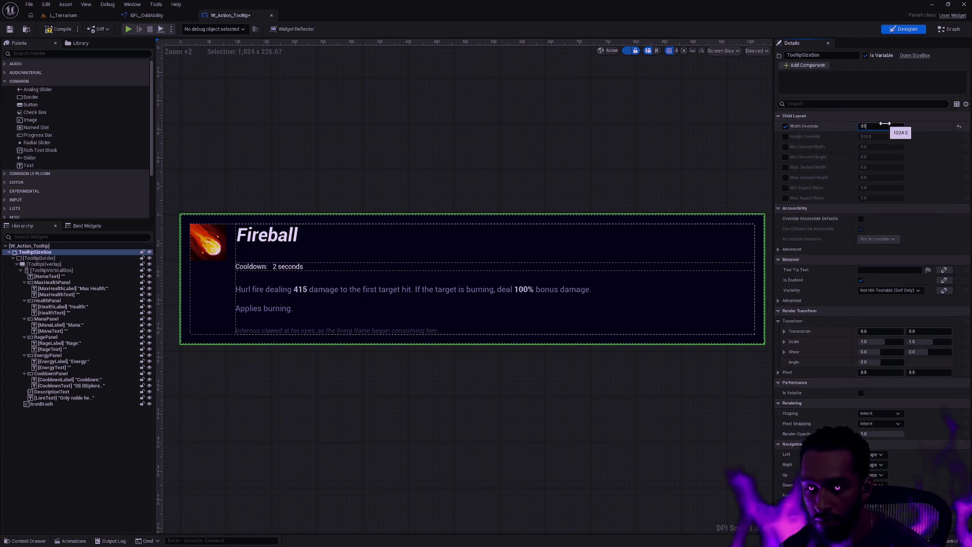
key("Return")
left_click(505, 153)
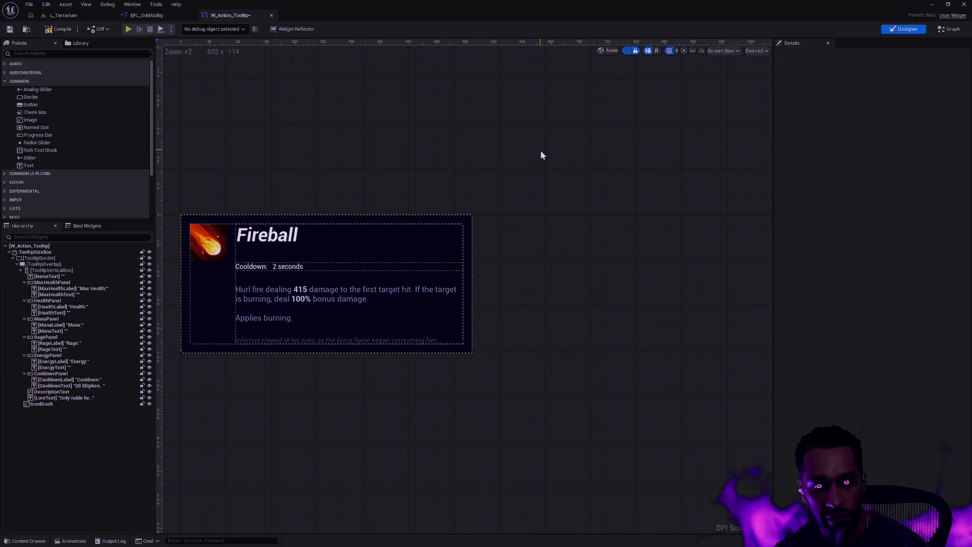
key("Home")
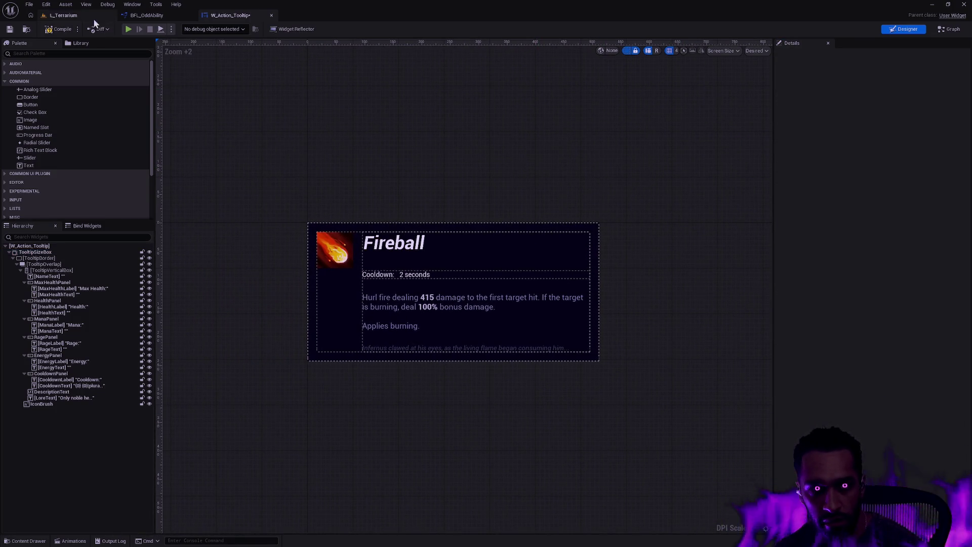
left_click(128, 29)
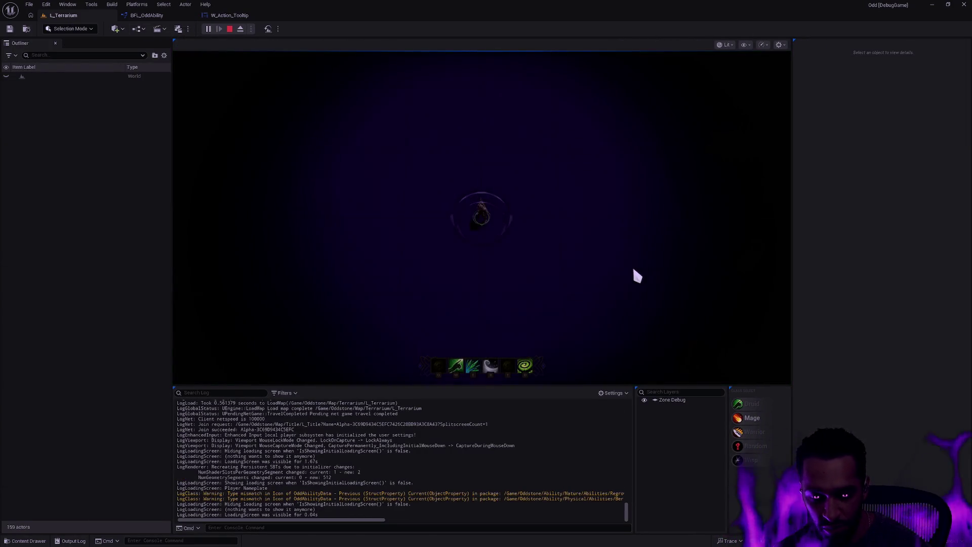
mouse_move(456, 365)
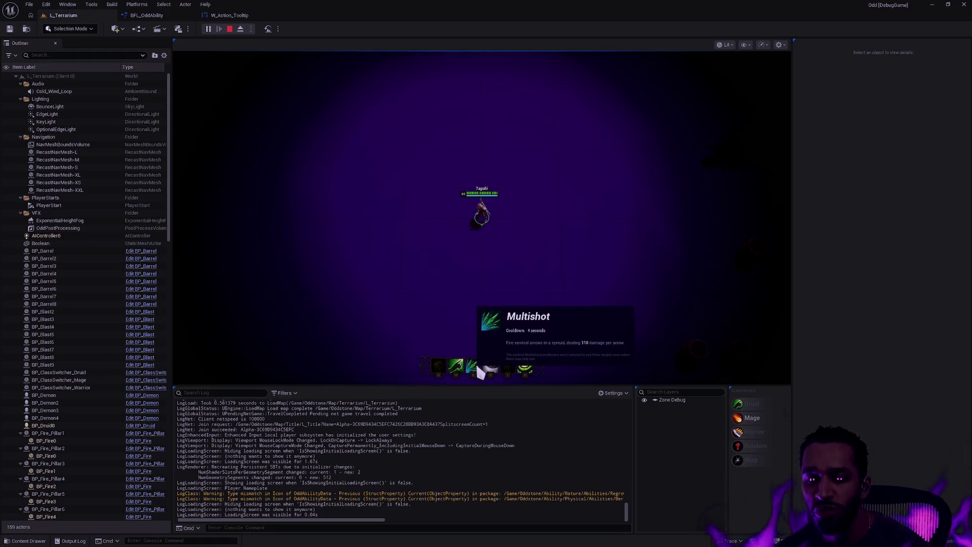
key("F11")
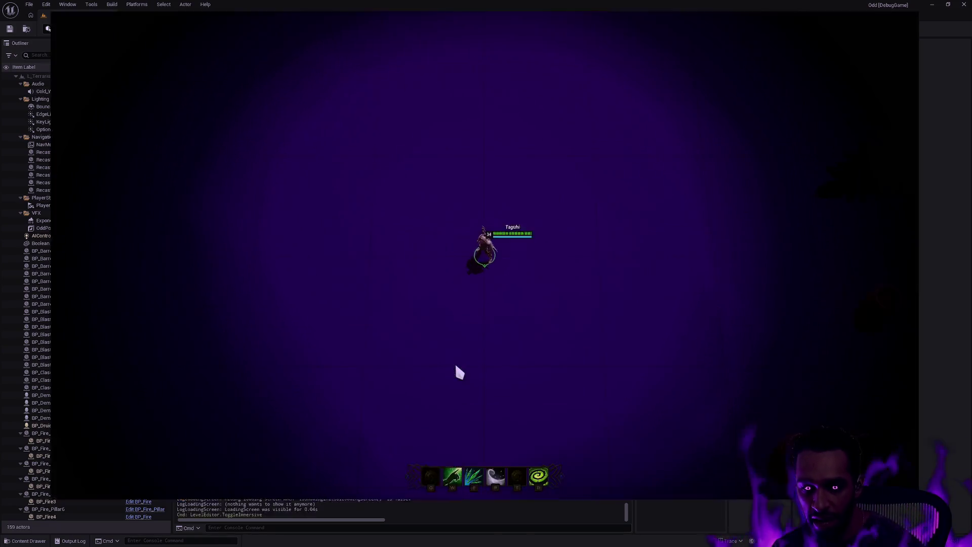
mouse_move(469, 519)
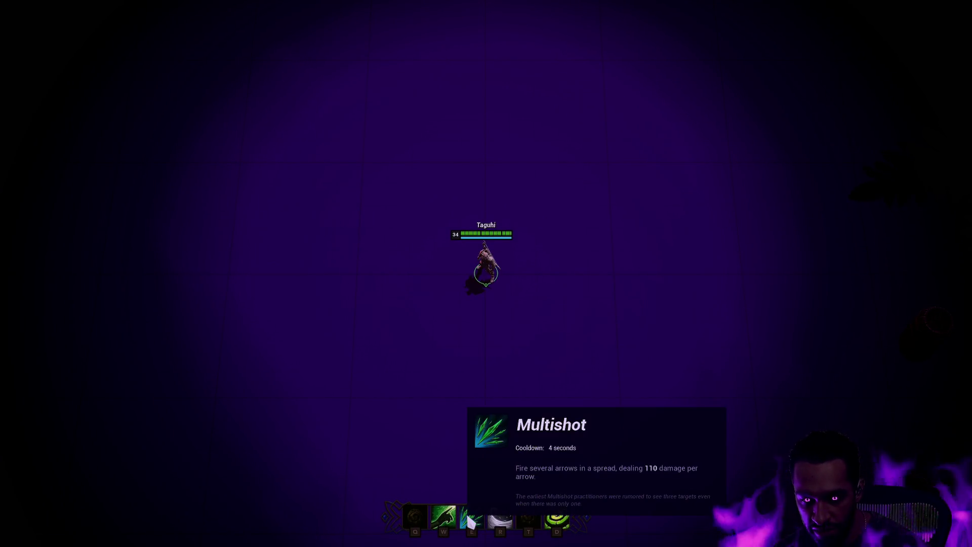
mouse_move(500, 519)
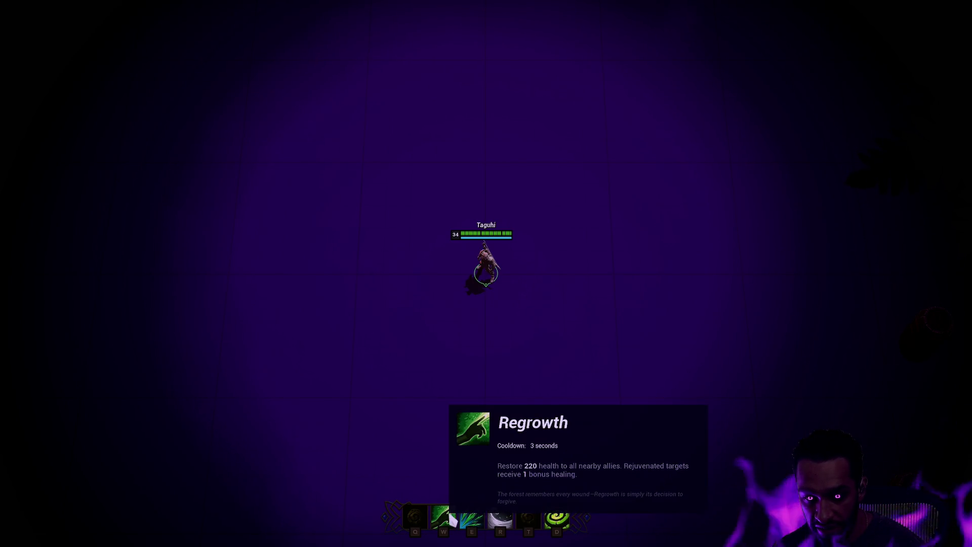
key("F11")
key("Escape")
left_click(230, 15)
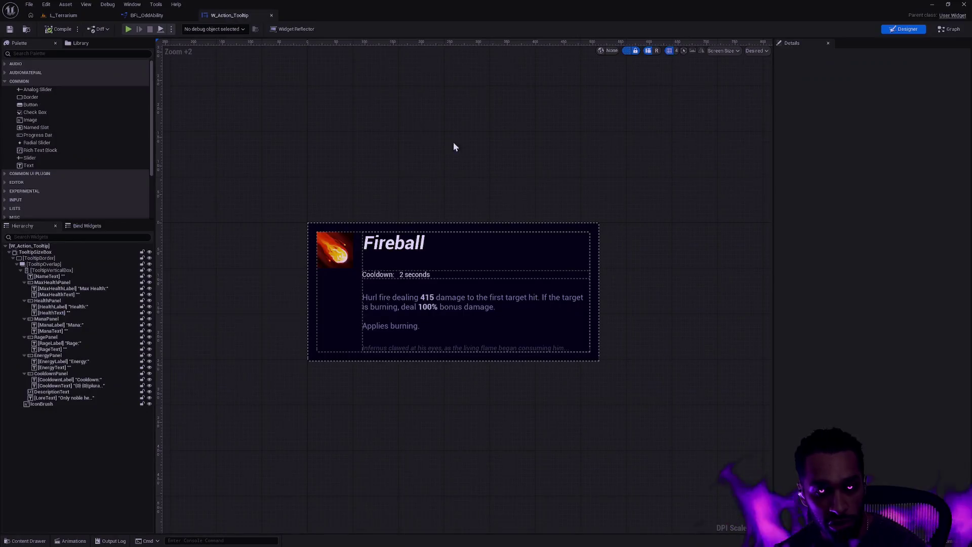
- Reduce the cooldown row's bottom padding to 12
left_click(384, 271)
left_click(442, 270)
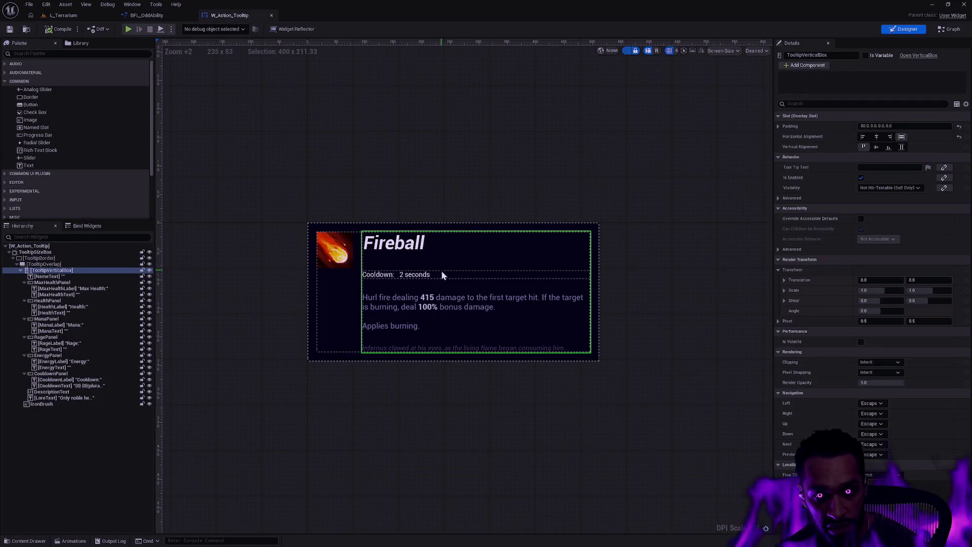
left_click(441, 271)
left_click(387, 247)
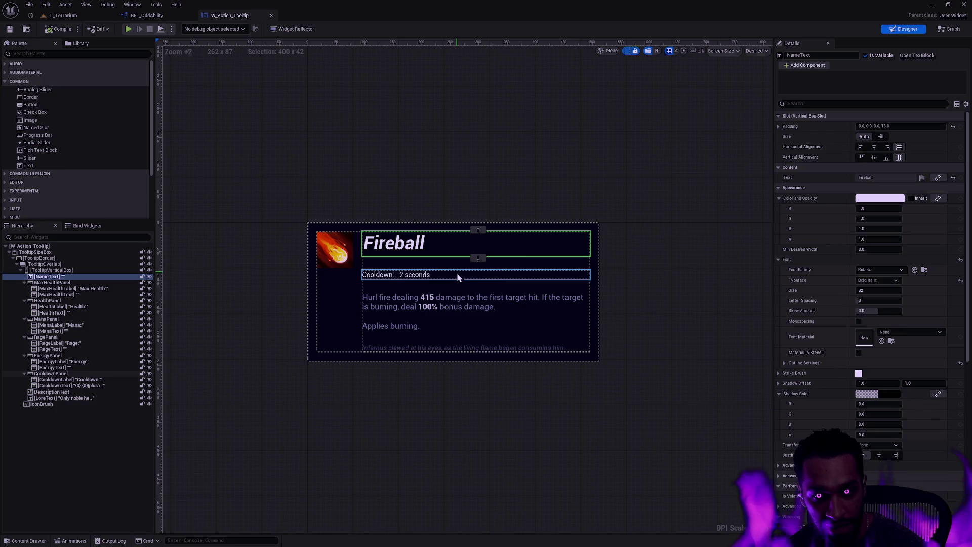
left_click(459, 276)
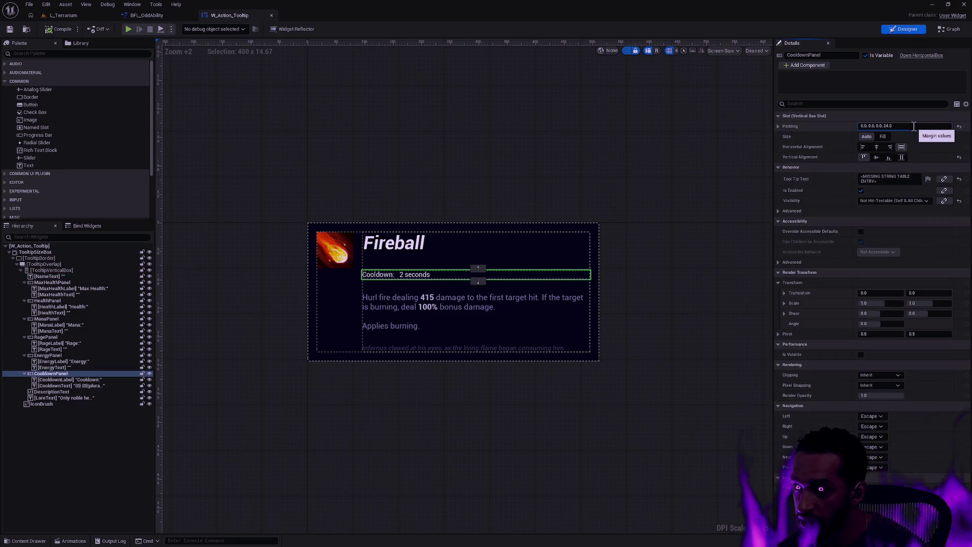
type("12")
key("Return")
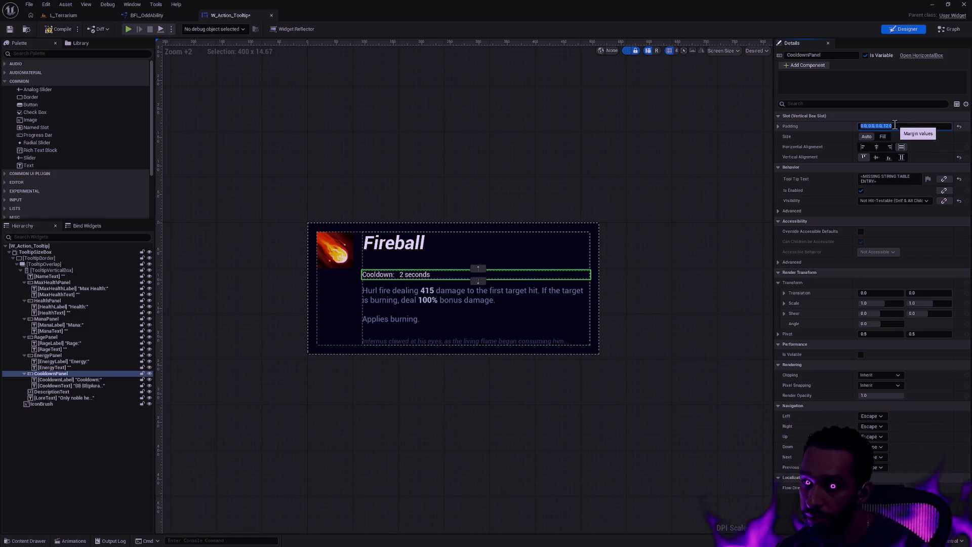
- Cut the Fireball title's bottom padding from 16 to 8, then inspect the max health label
left_click(395, 251)
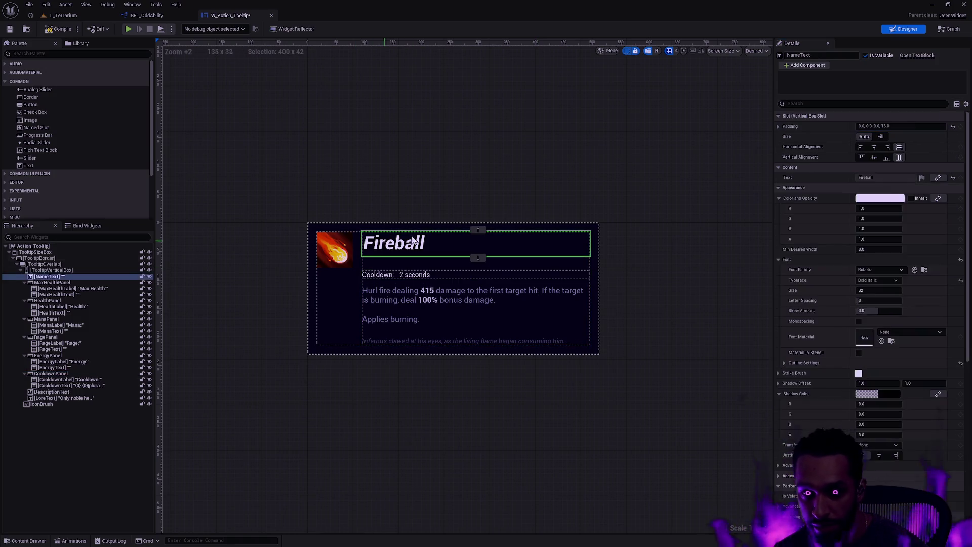
left_click(909, 125)
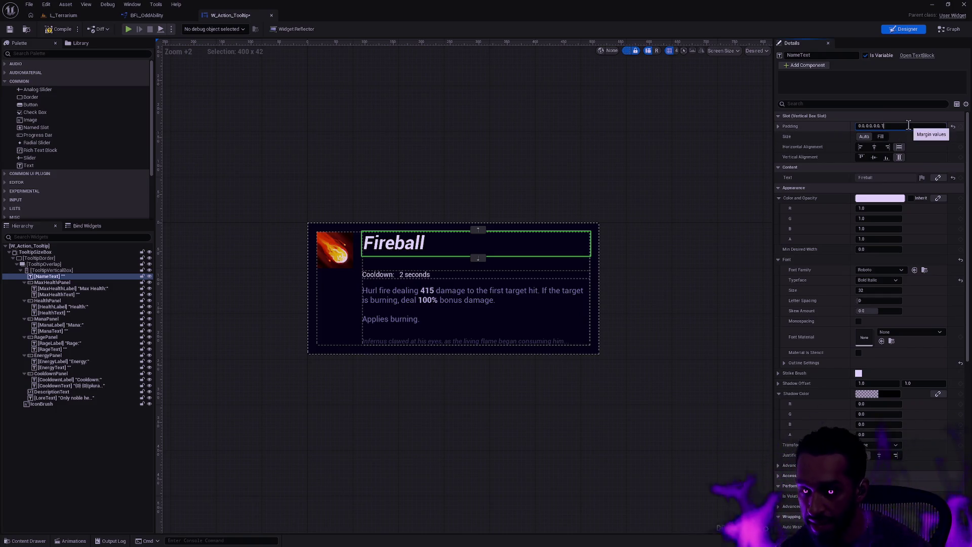
type("8")
key("Return")
left_click(648, 202)
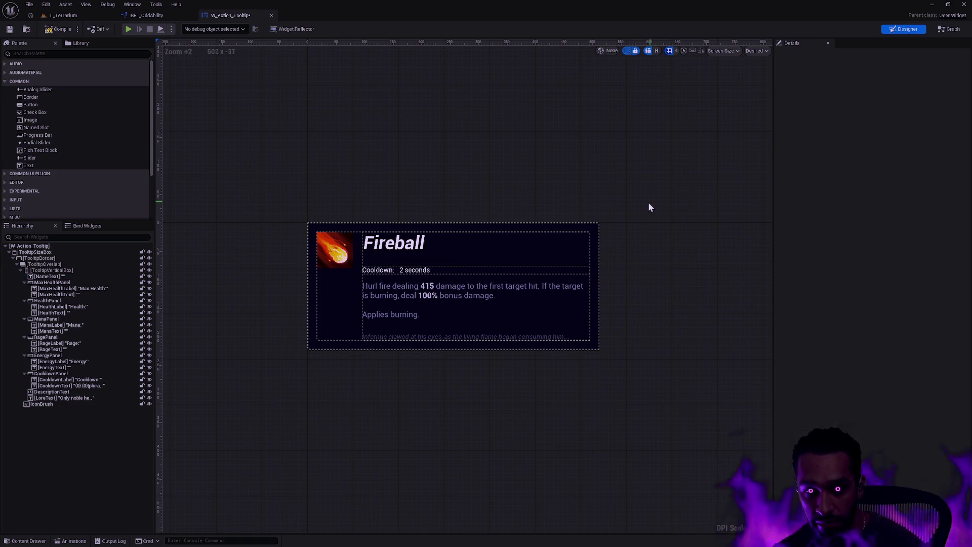
left_click(390, 253)
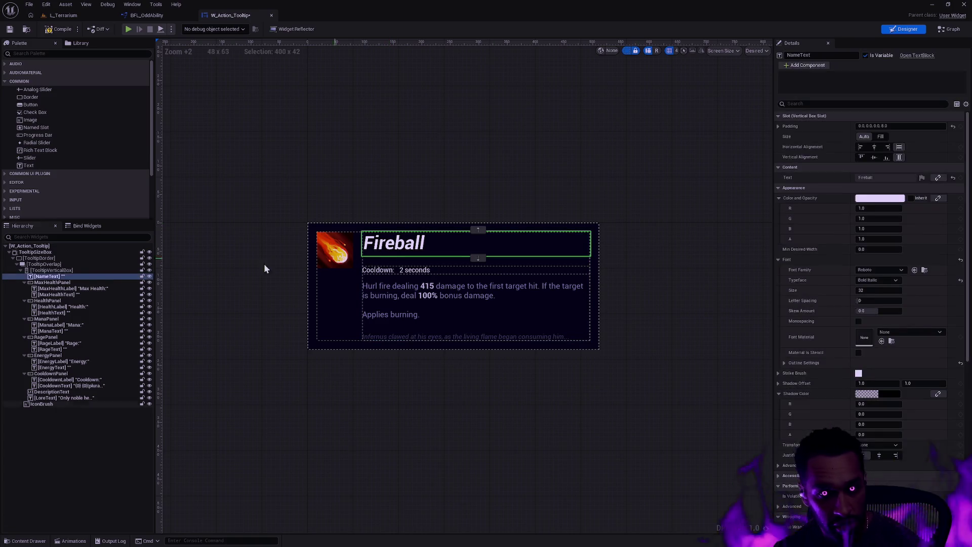
left_click(68, 283)
left_click(68, 294)
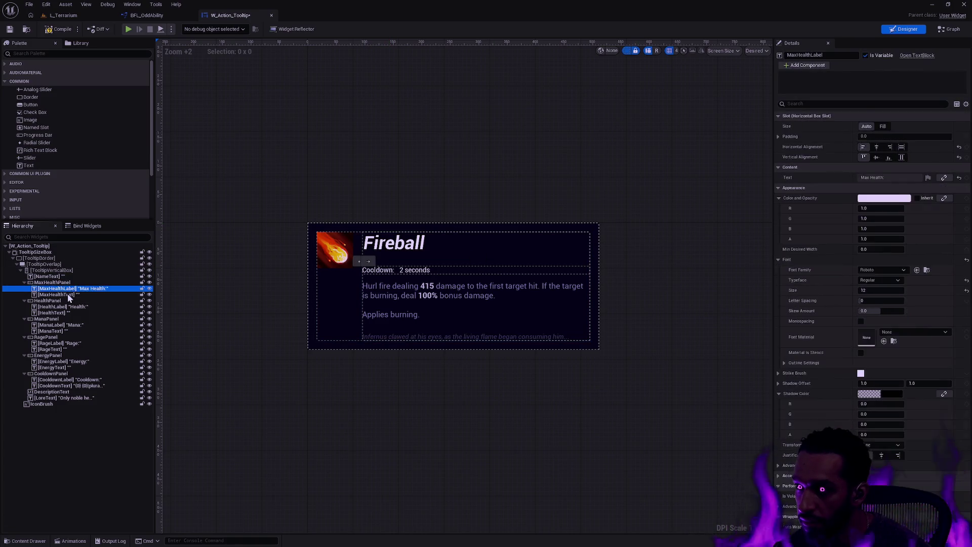
- Inspect HealthPanel, the lore line, the text column and DescriptionText, then switch to L_Terrarium
left_click(55, 301)
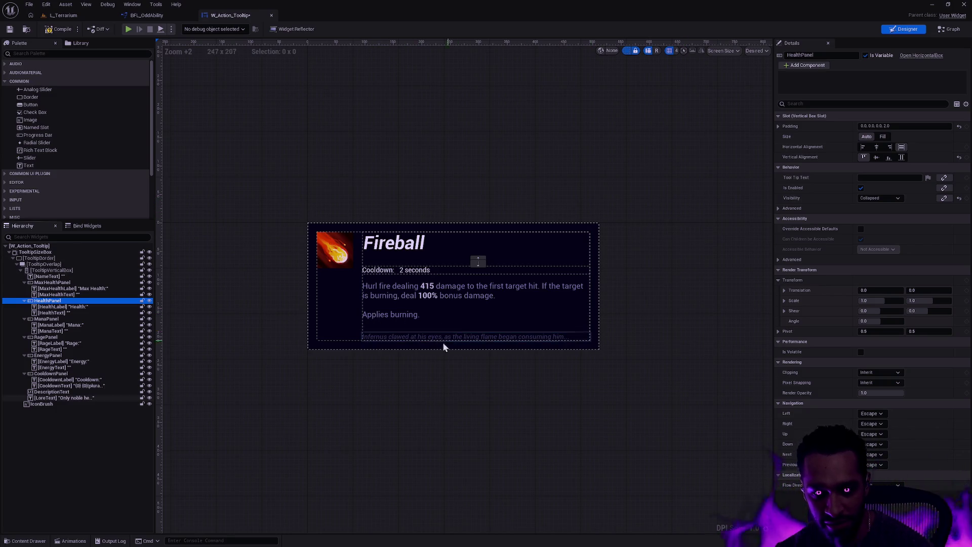
left_click(405, 337)
left_click(386, 317)
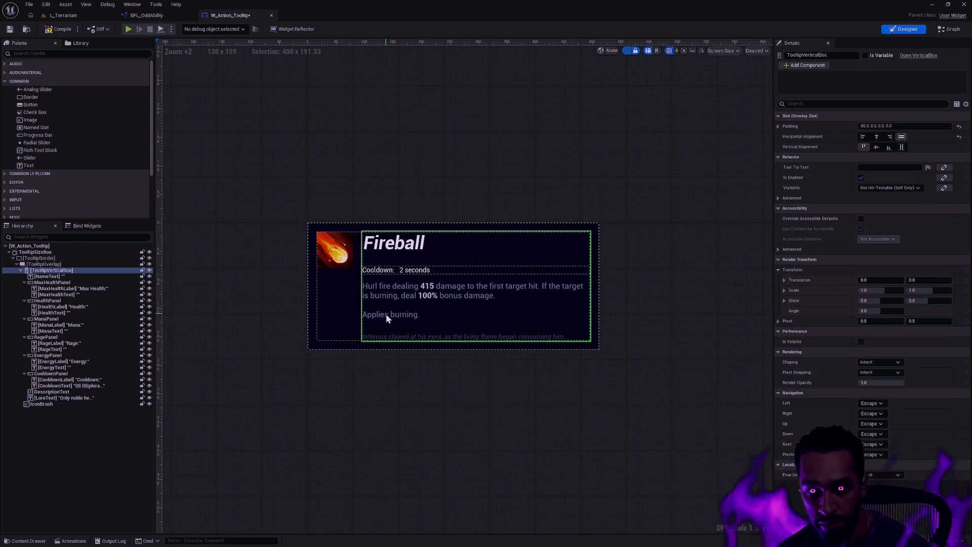
left_click(399, 336)
left_click(53, 391)
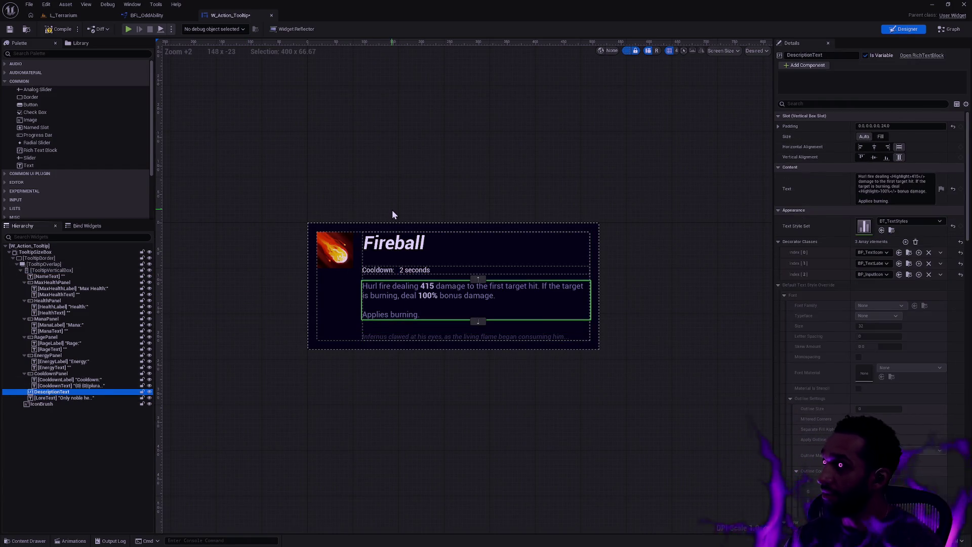
left_click(56, 15)
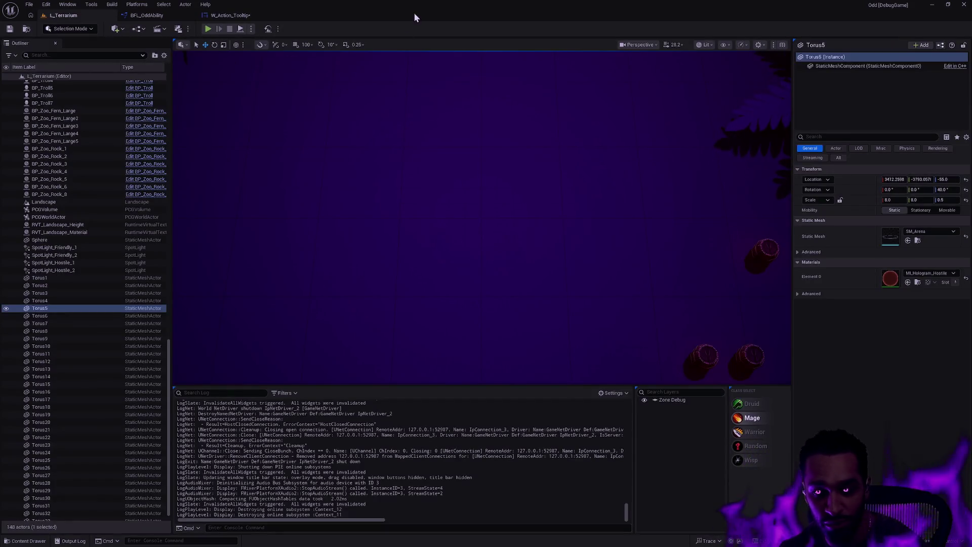
- Fly the camera around the level, glance at the Git Bash desktop, then go back to W_Action_Tooltip
left_click_drag(664, 229, 664, 230)
left_click_drag(518, 218, 518, 218)
key("Escape")
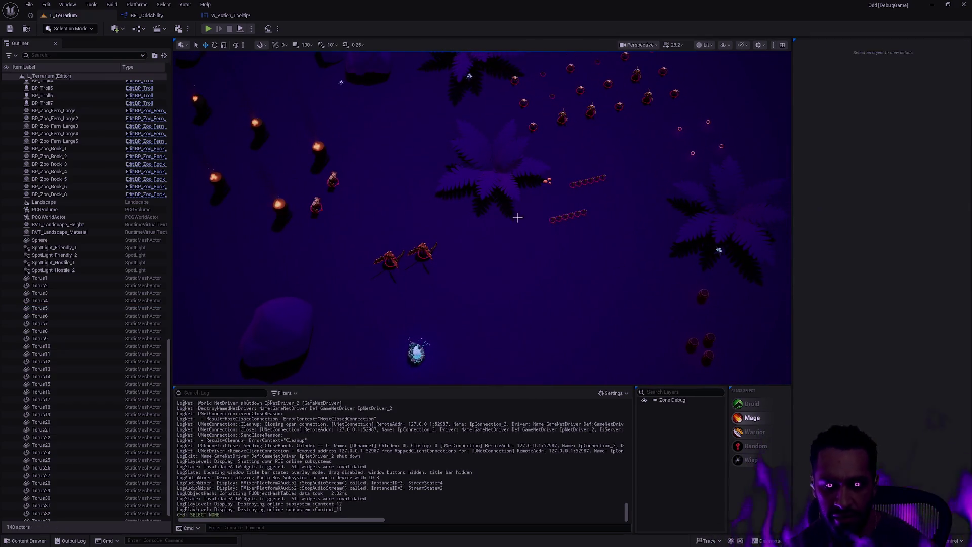
key("ctrl+super+Left")
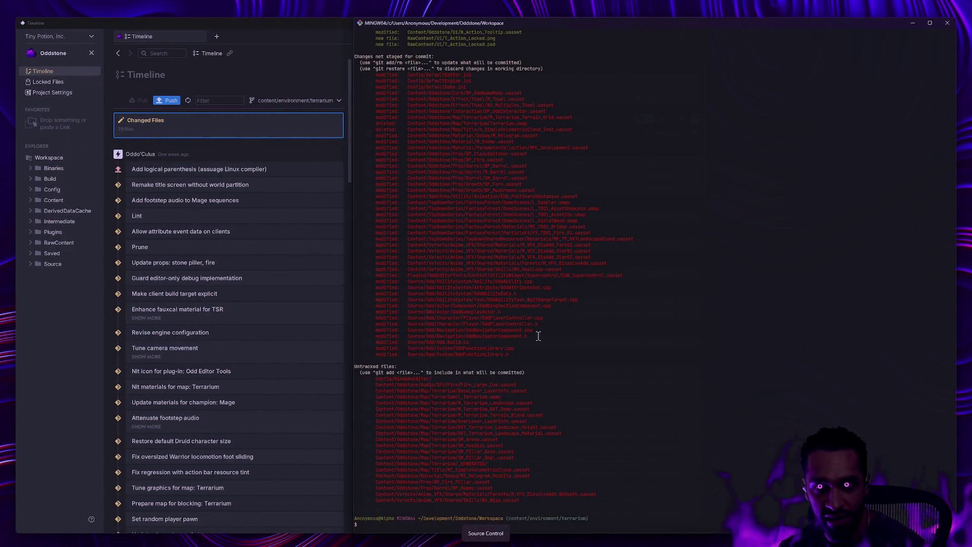
key("ctrl+super+Right")
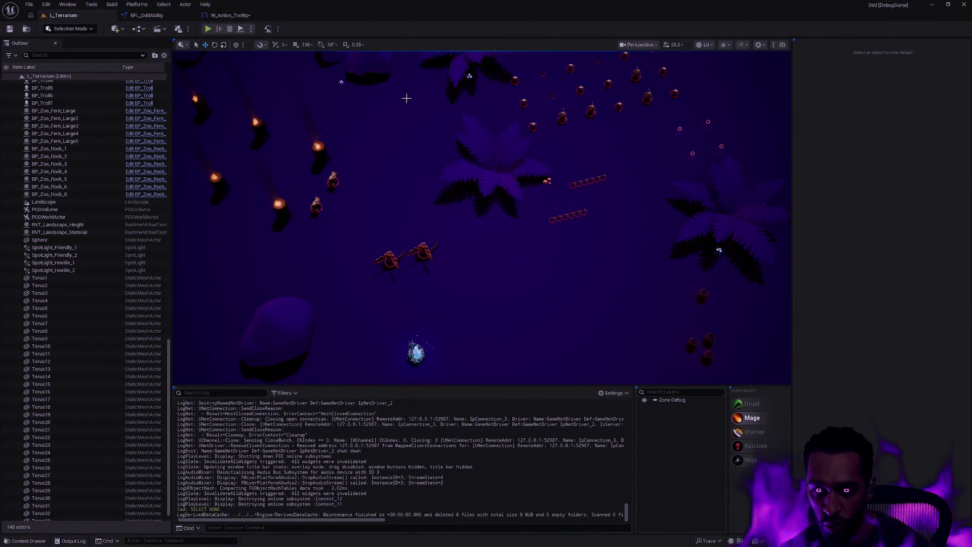
left_click_drag(621, 169, 474, 219)
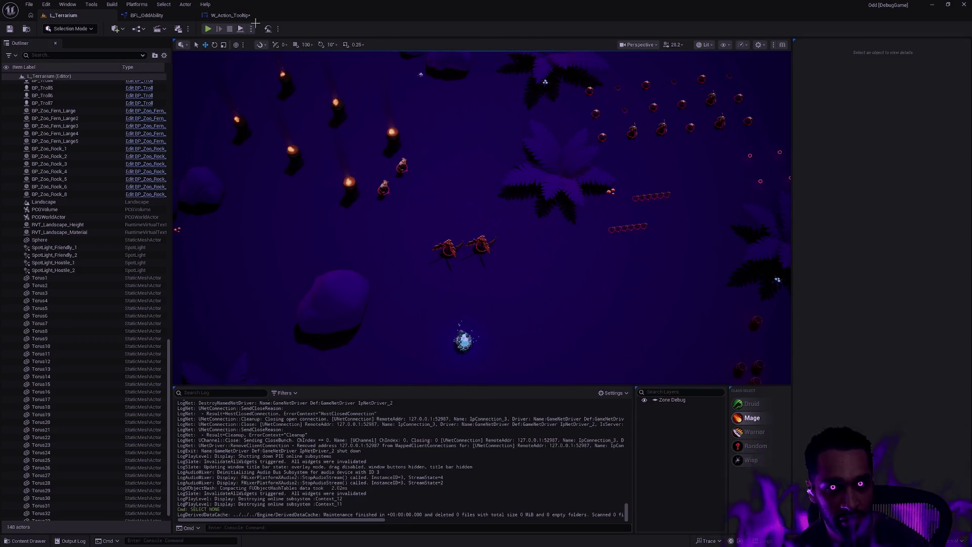
left_click(238, 15)
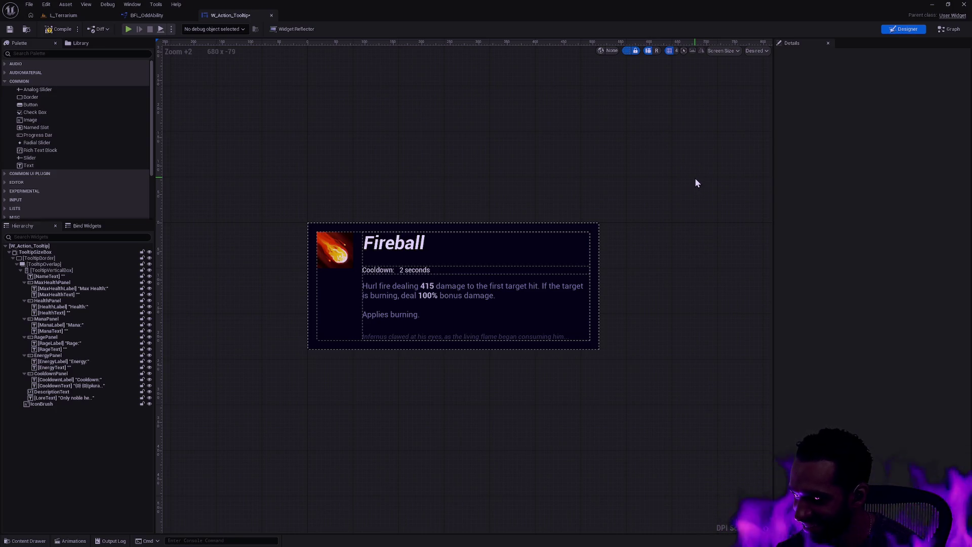
mouse_move(502, 145)
left_mouse_down()
mouse_move(536, 157)
mouse_move(504, 168)
mouse_move(513, 181)
left_mouse_up()
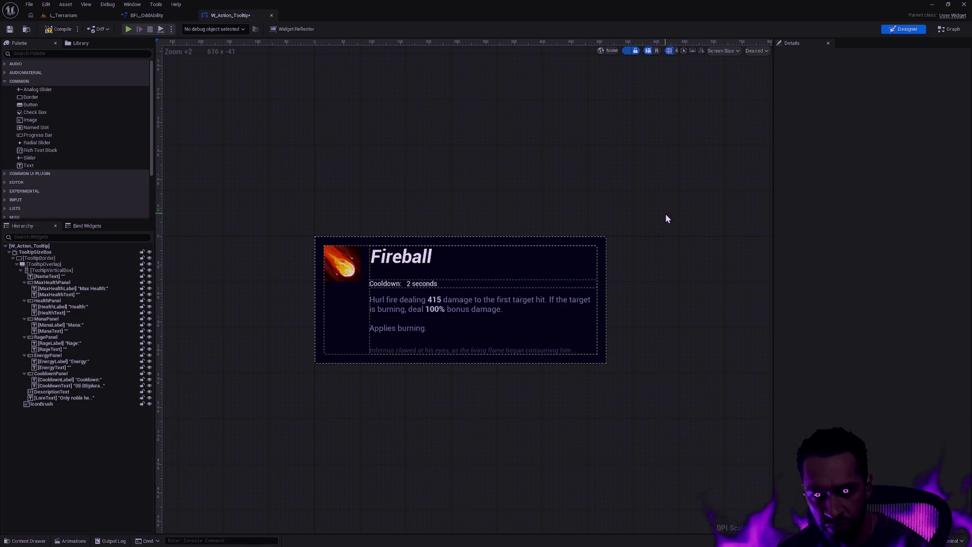
- Turn off the dashed outlines with G, zoom in three notches and recentre the Fireball tooltip
key("g")
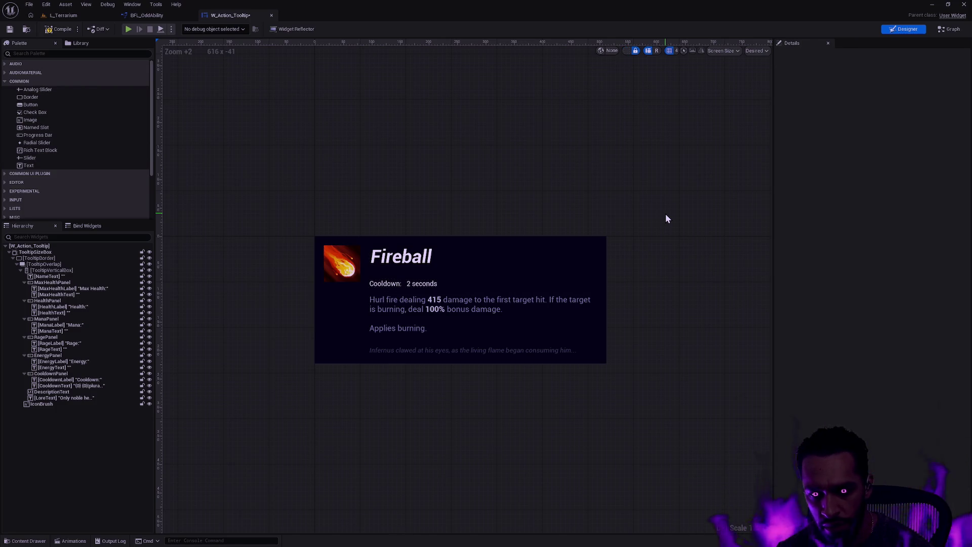
scroll(666, 218, "up", 1)
left_click_drag(654, 263, 734, 255)
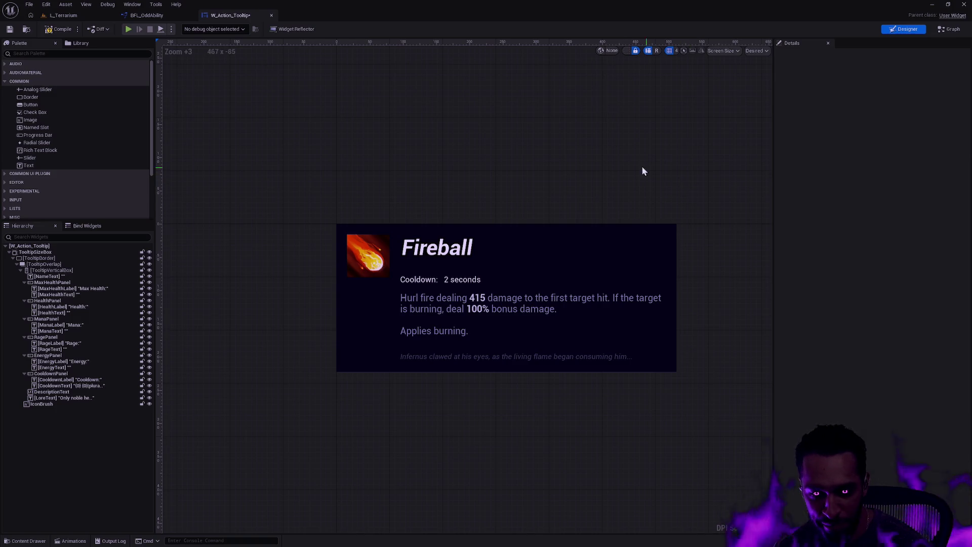
- Set the DescriptionText slot bottom padding to 12 (0,0,0,12)
left_click(461, 360)
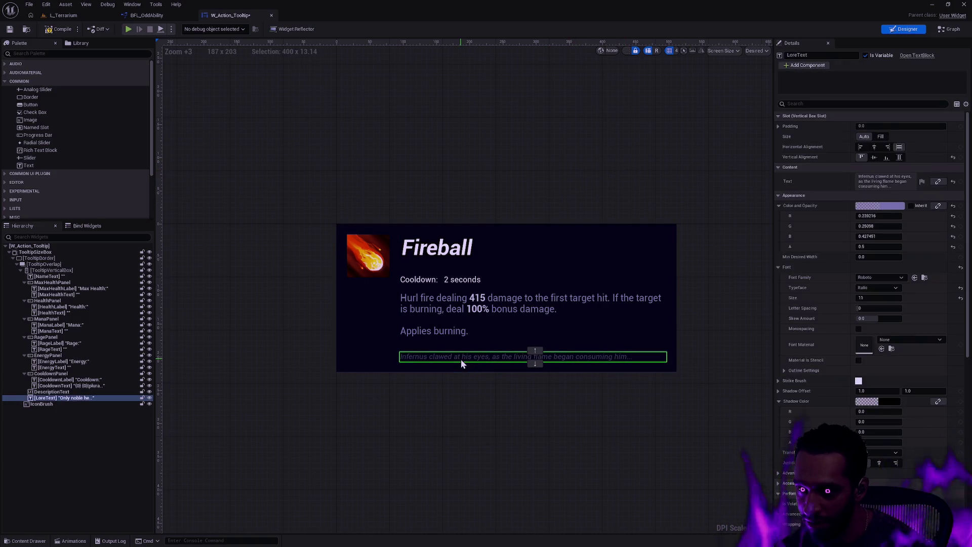
left_click(72, 393)
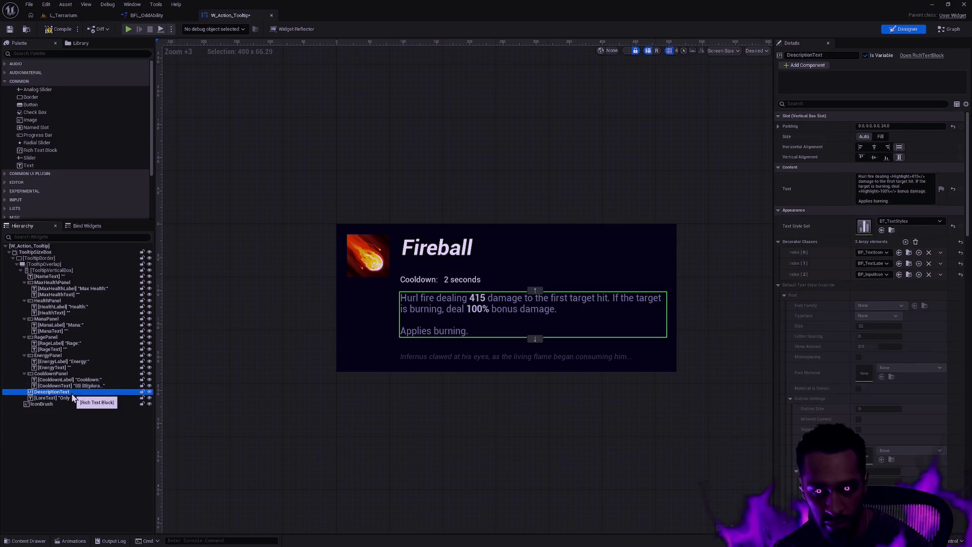
left_click(924, 127)
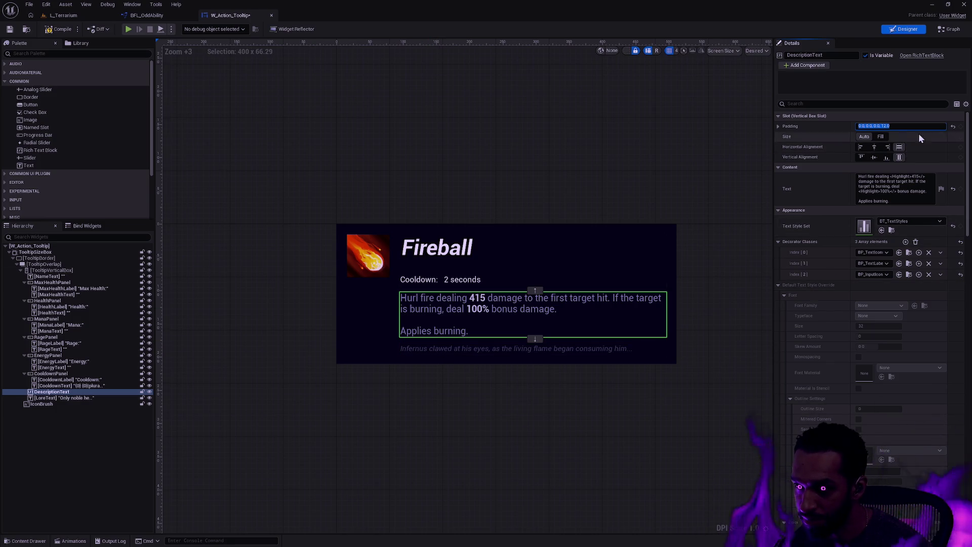
- Inspect the text column, Fireball title and health panels, then go back to L_Terrarium
left_click(419, 273)
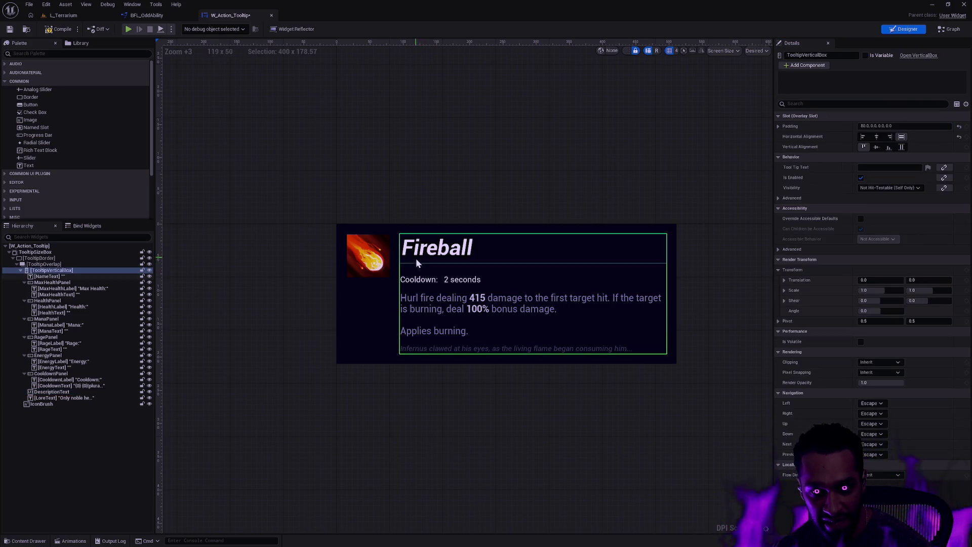
left_click(418, 263)
left_click(417, 273)
left_click(418, 254)
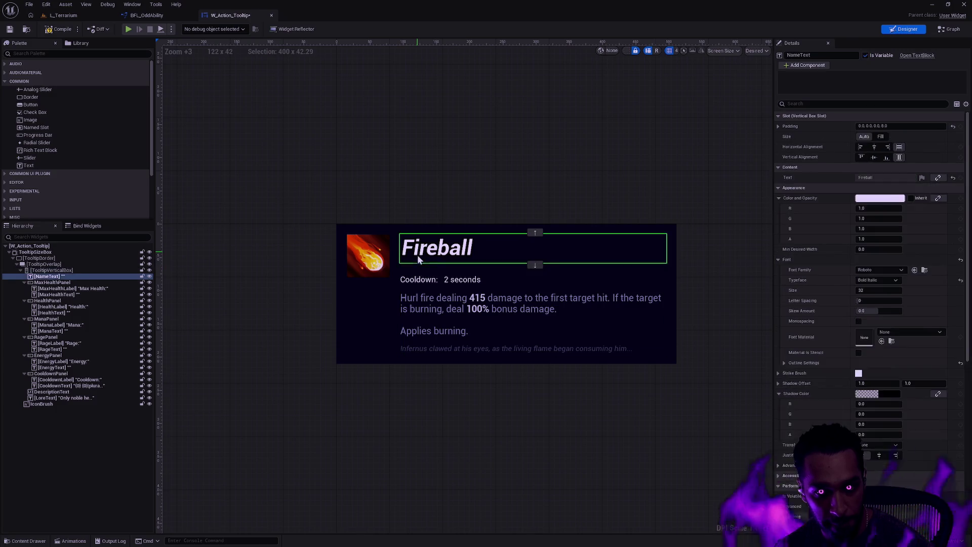
left_click(55, 283)
left_click(58, 301)
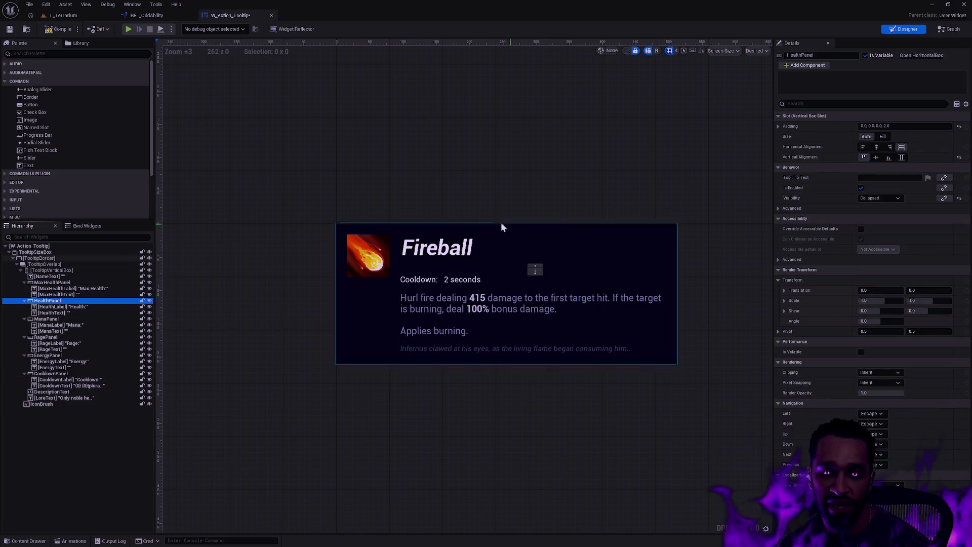
left_click(64, 15)
left_click(144, 15)
left_click(63, 16)
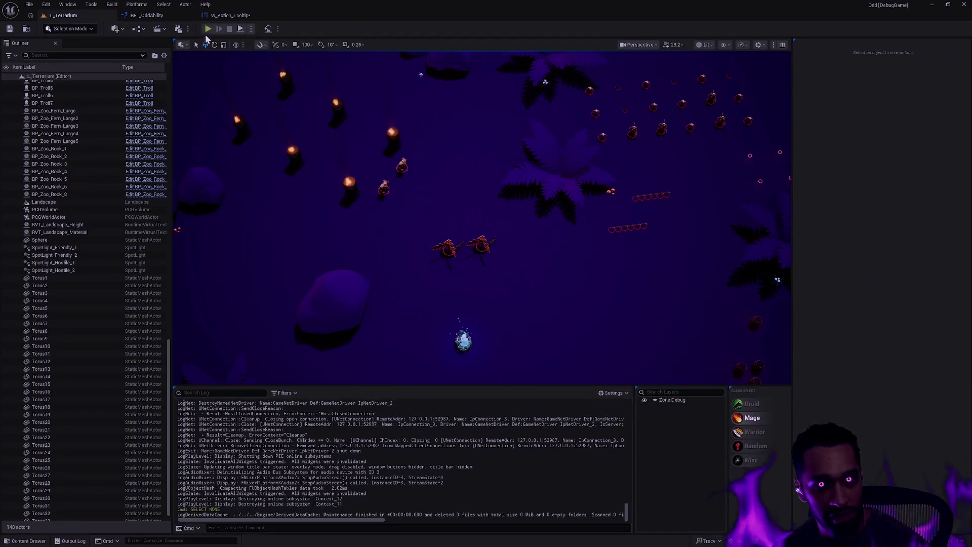
- Play in editor, check the Multishot, Regrowth and Dash tooltips, then stop and reopen W_Action_Tooltip
key("alt+p")
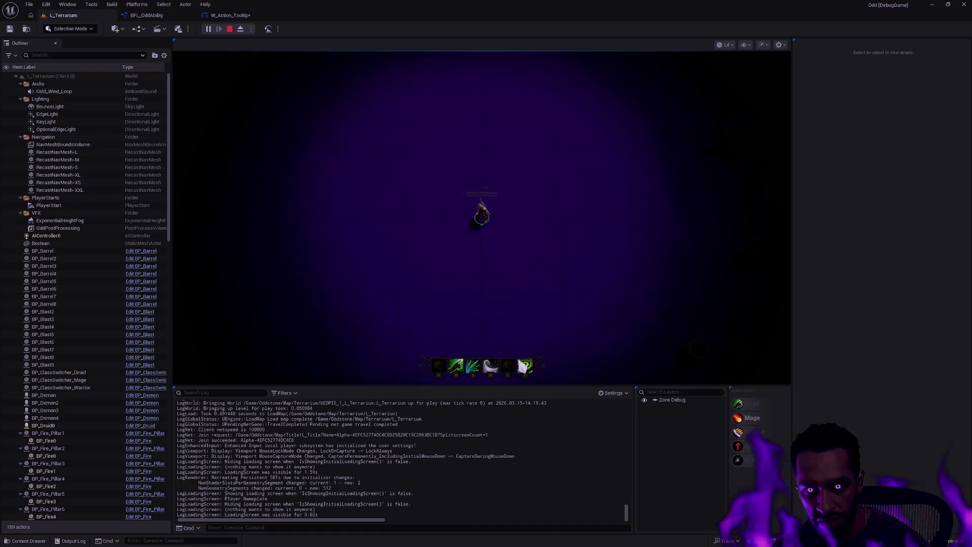
mouse_move(525, 369)
mouse_move(474, 368)
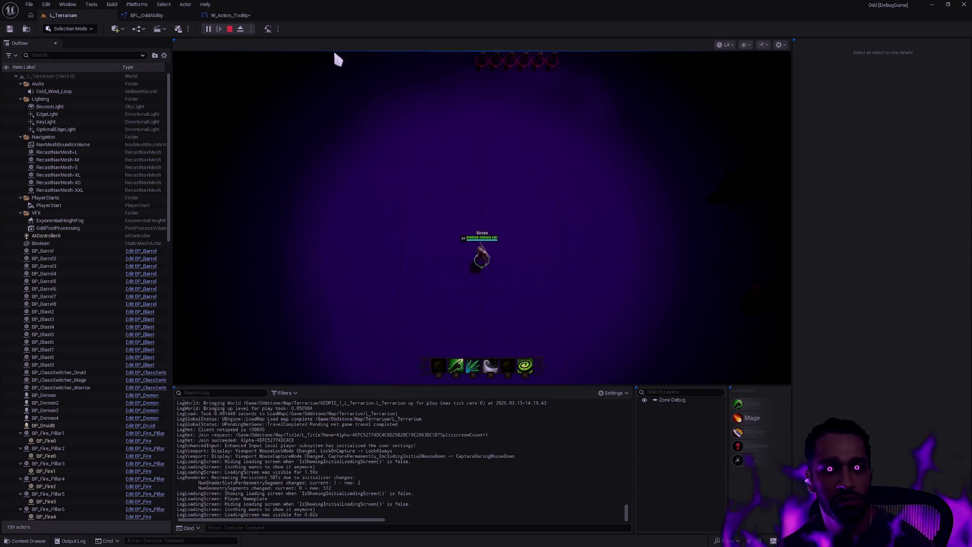
key("Escape")
left_click(237, 17)
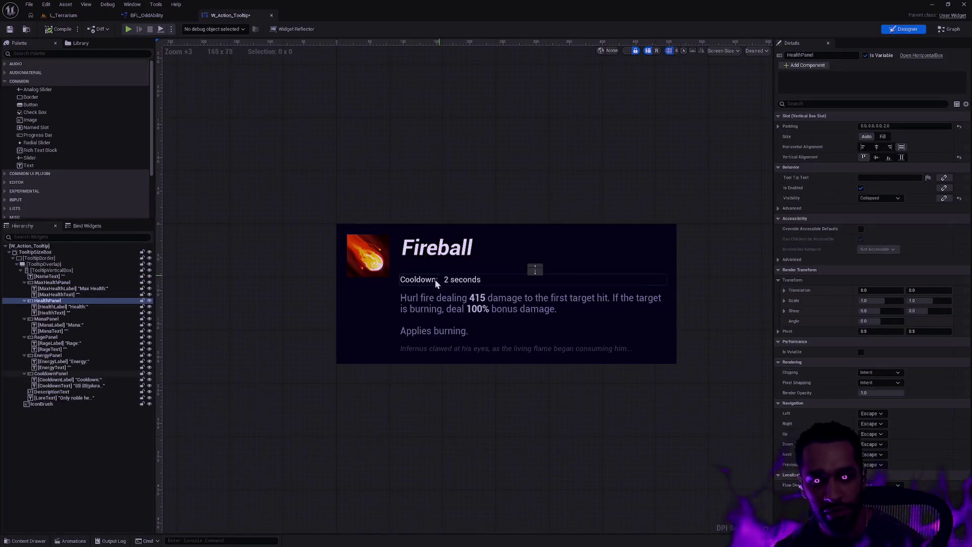
- Tighten the padding before the cooldown value text in the cooldown row
left_click(428, 280)
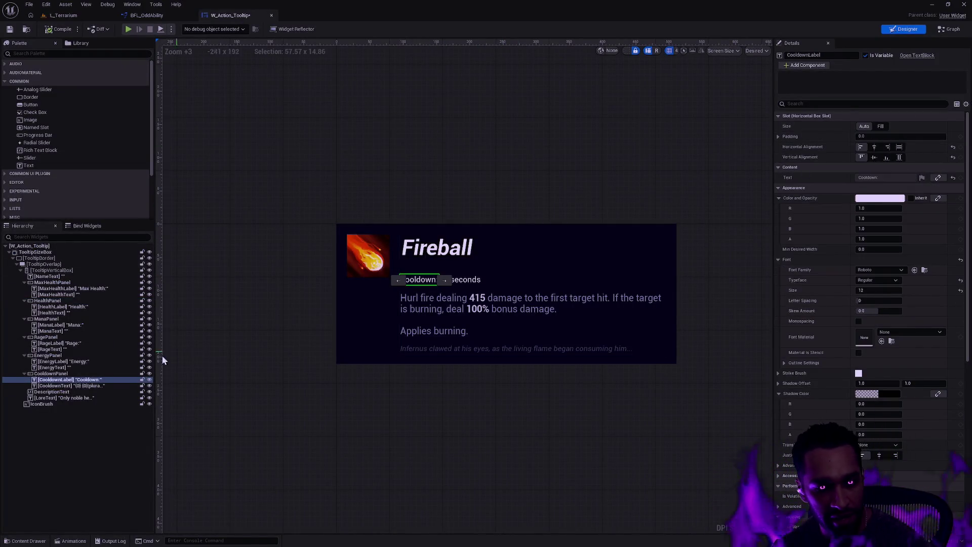
left_click(98, 386)
left_click(863, 136)
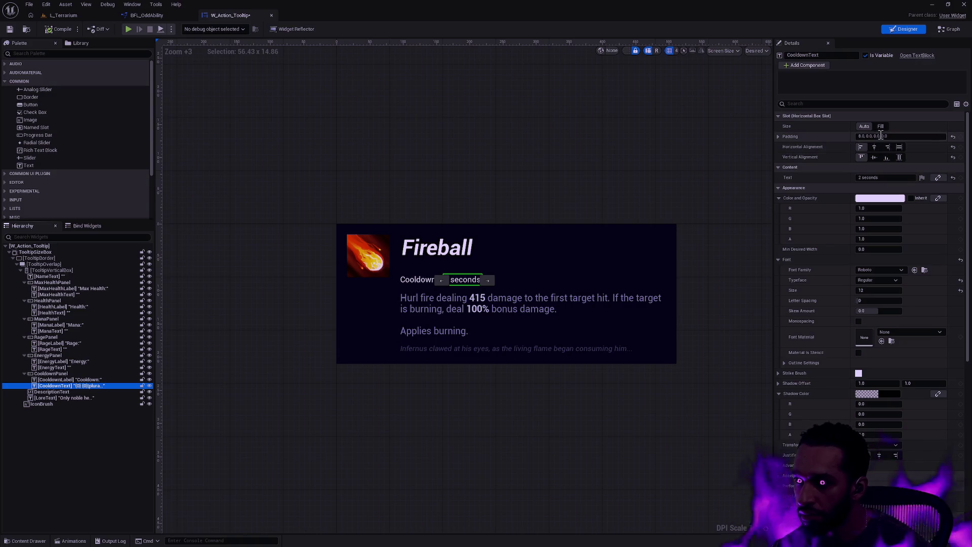
key("Return")
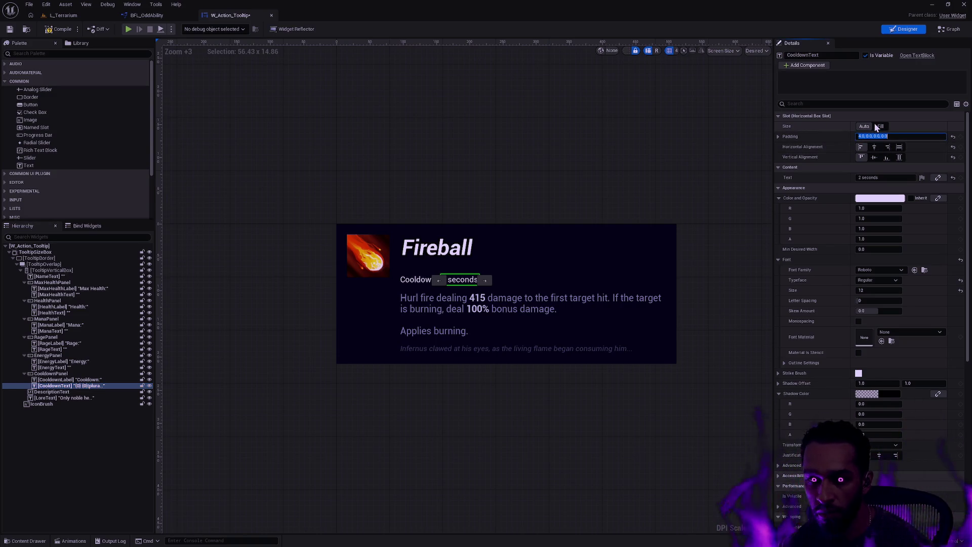
left_click(724, 265)
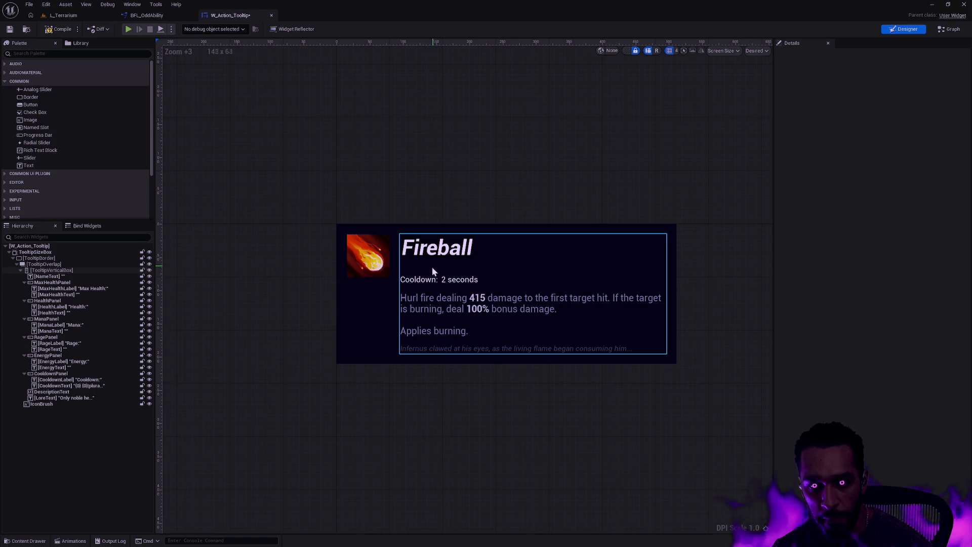
- Set EnergyPanel's Visibility to Collapsed and compile the widget
left_click(417, 280)
left_click(68, 358)
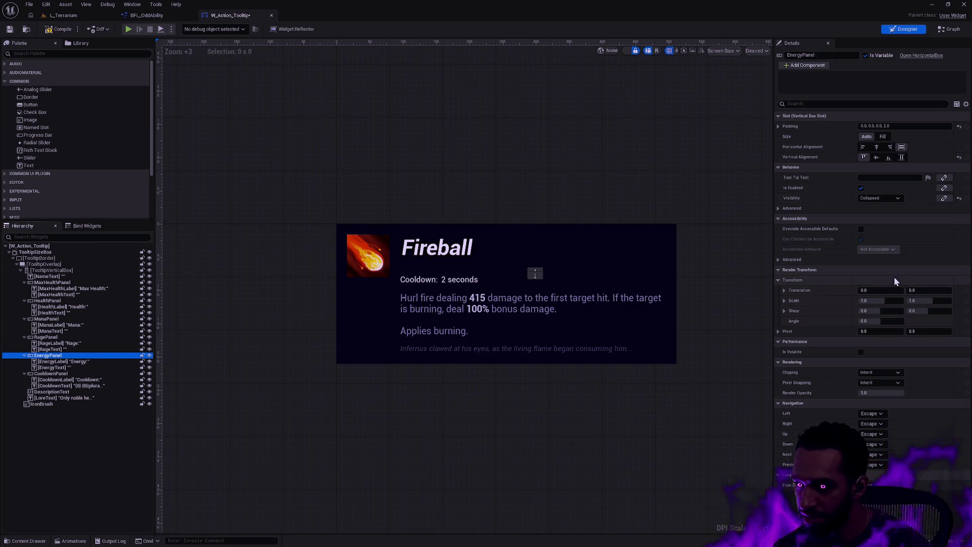
left_click(960, 198)
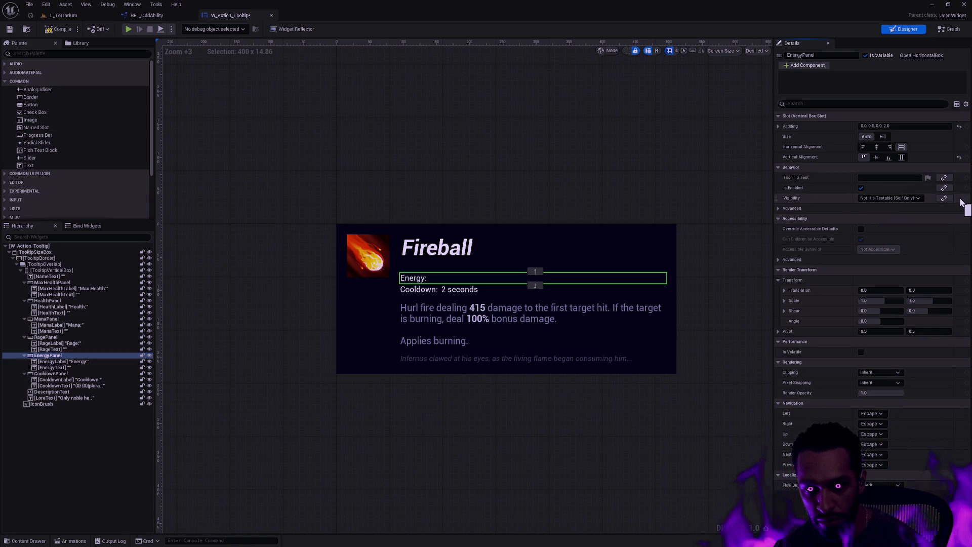
left_click(911, 198)
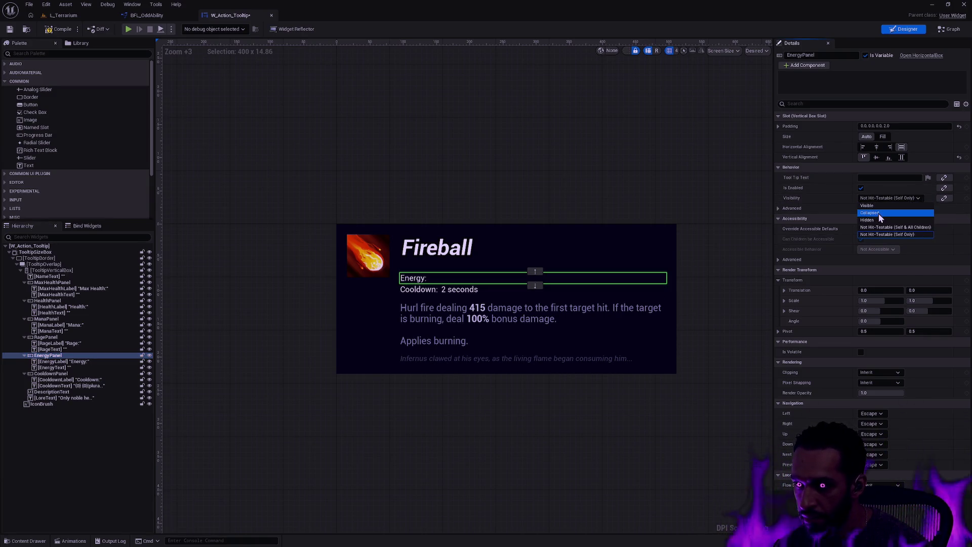
left_click(880, 213)
left_click(60, 29)
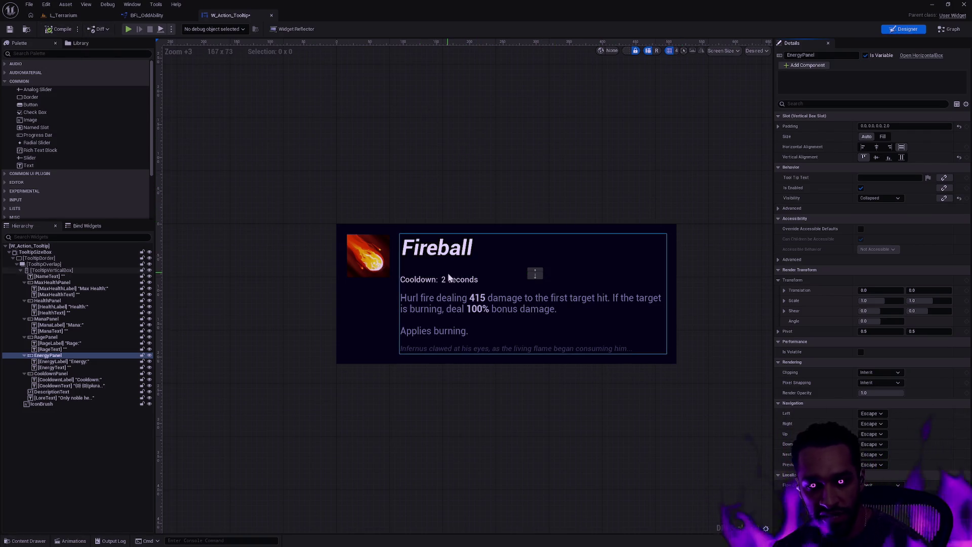
left_click(412, 253)
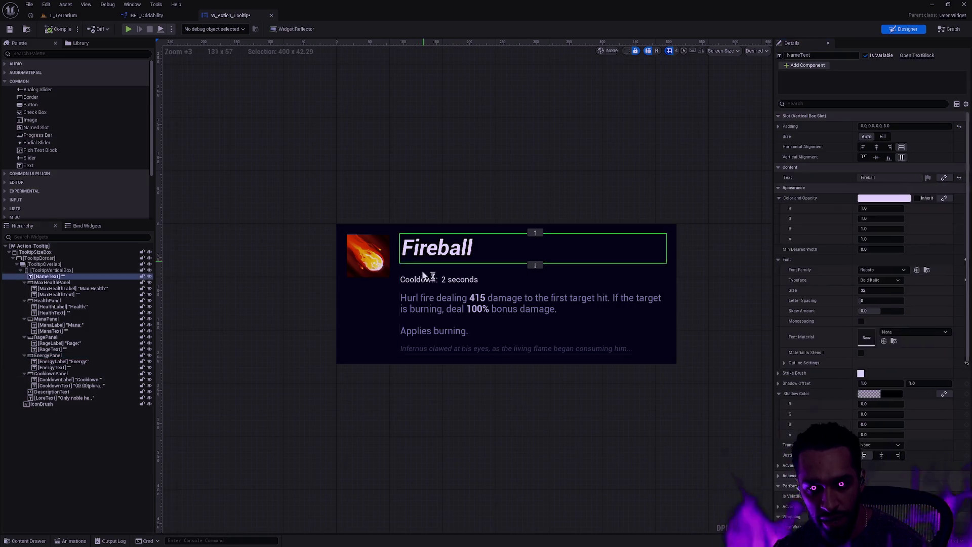
- Collapse the MaxHealth, Health, Mana, Rage, Energy and Cooldown panel rows in the Hierarchy
left_click(417, 279)
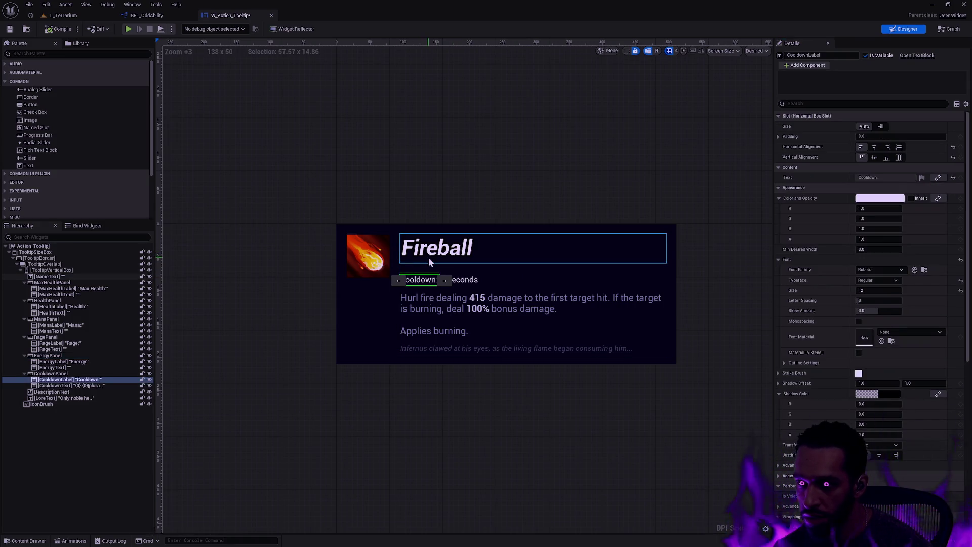
left_click(24, 283)
left_click(24, 289)
left_click(24, 294)
left_click(24, 301)
left_click(23, 306)
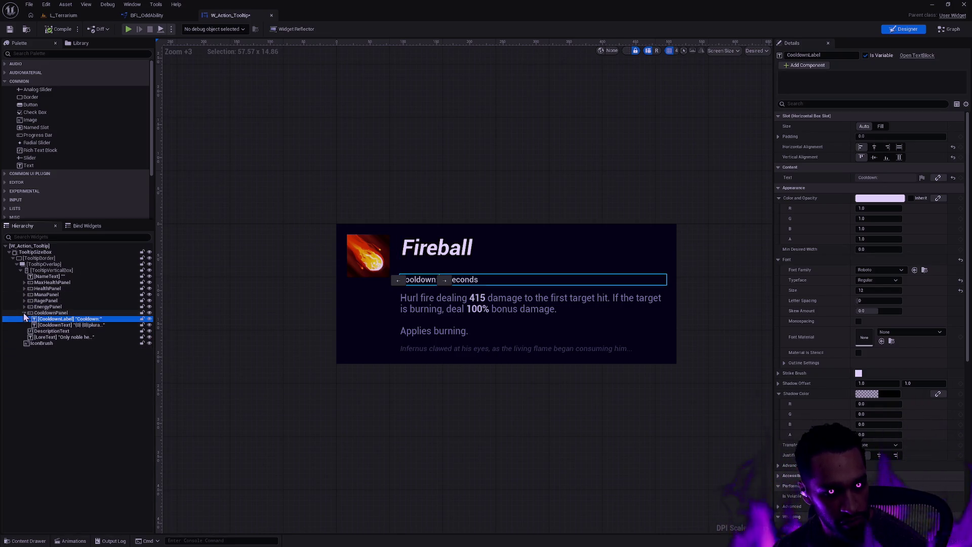
left_click(24, 313)
- Select MaxHealthPanel through RagePanel, cancel their deletion with No, then select TooltipVerticalBox
left_click(48, 295)
left_click(48, 289)
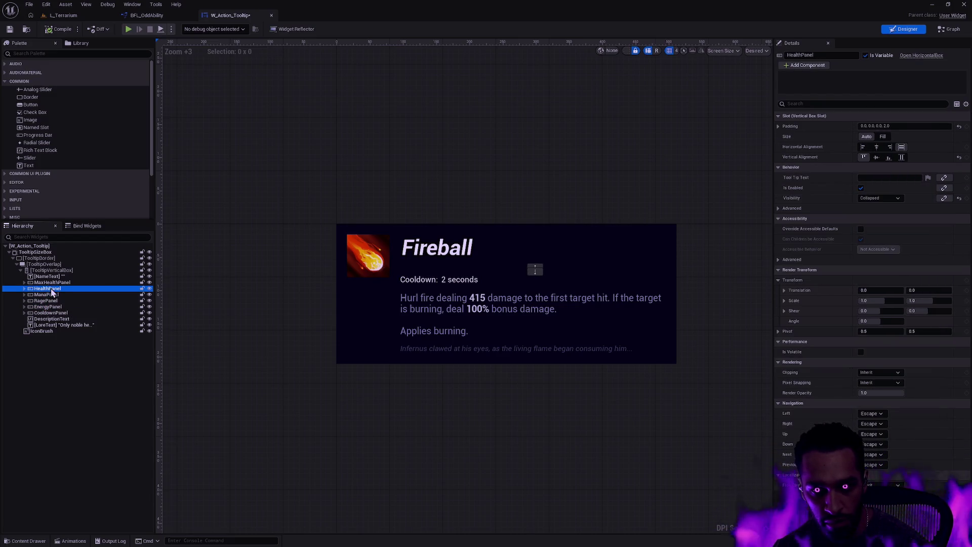
left_click(55, 282)
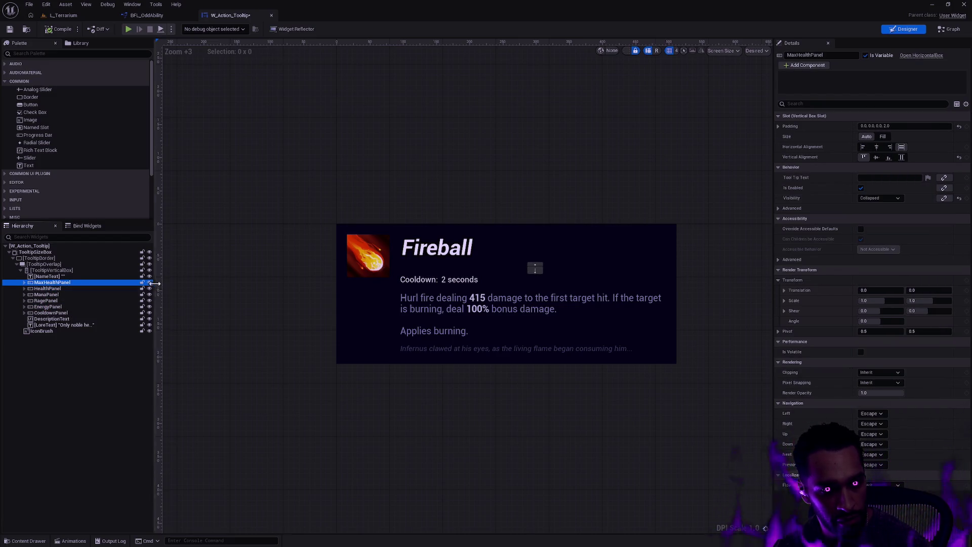
left_click(60, 301, "shift")
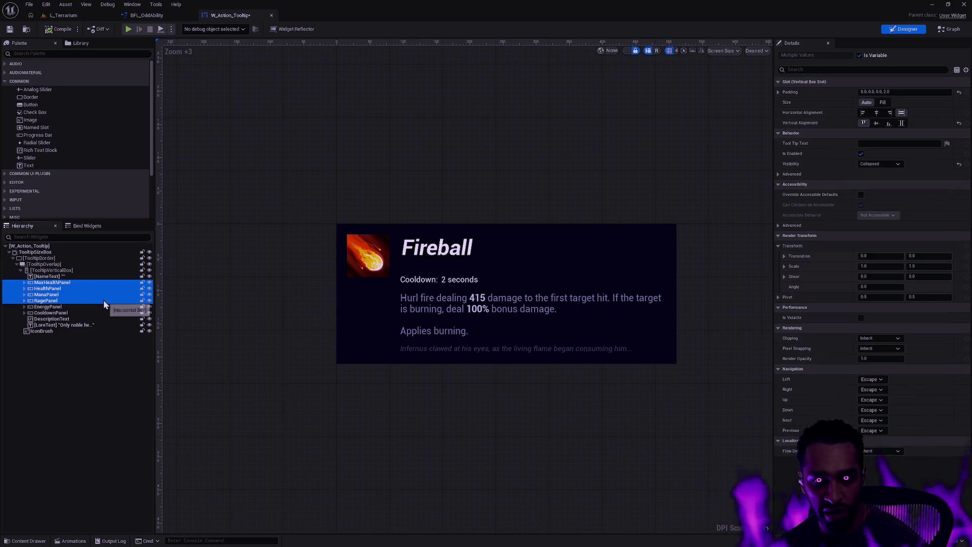
key("Delete")
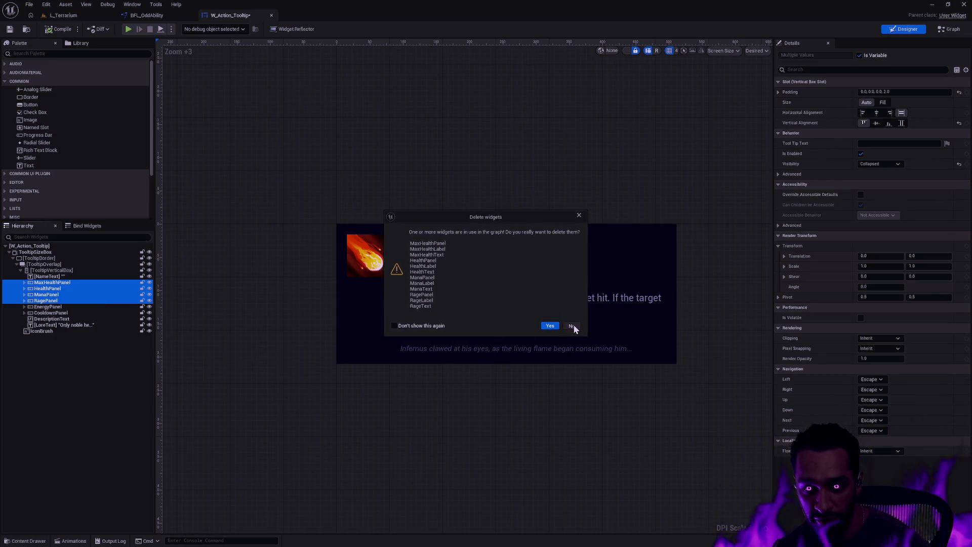
left_click(572, 327)
left_click(59, 288)
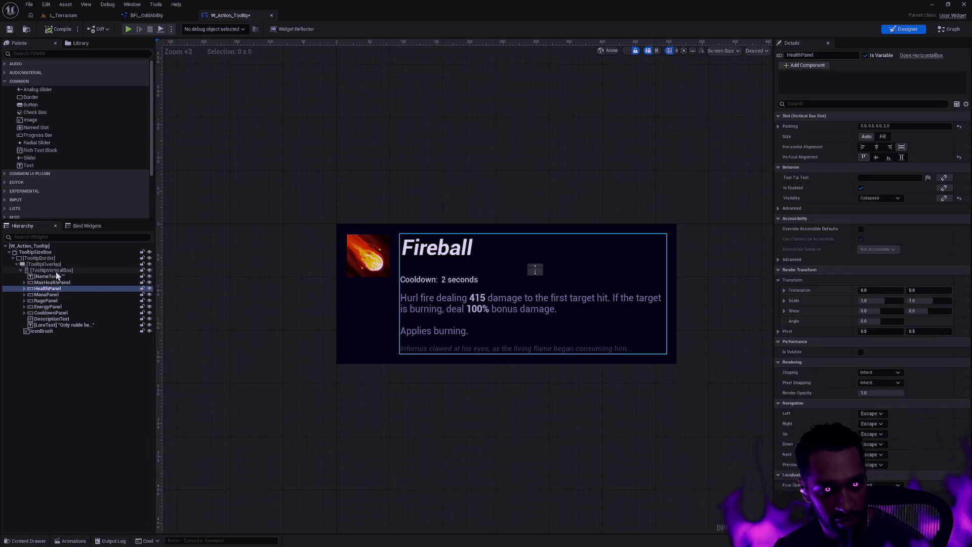
left_click(57, 271)
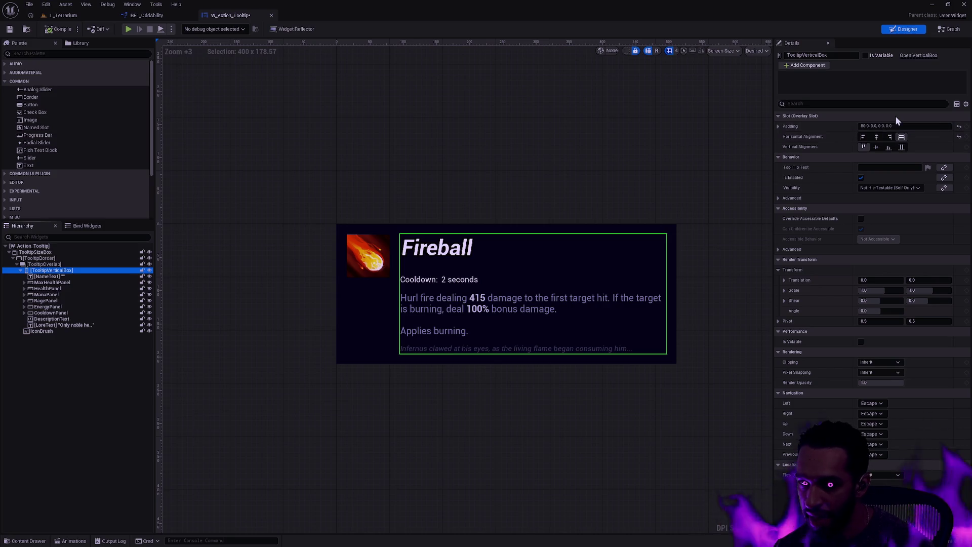
left_click(960, 126)
left_click(650, 189)
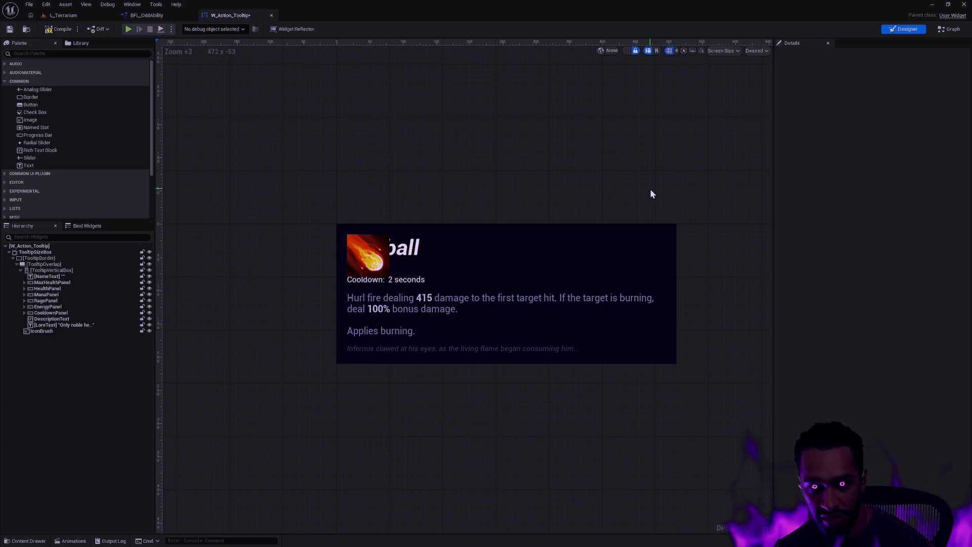
key("ctrl+z")
left_click(55, 270)
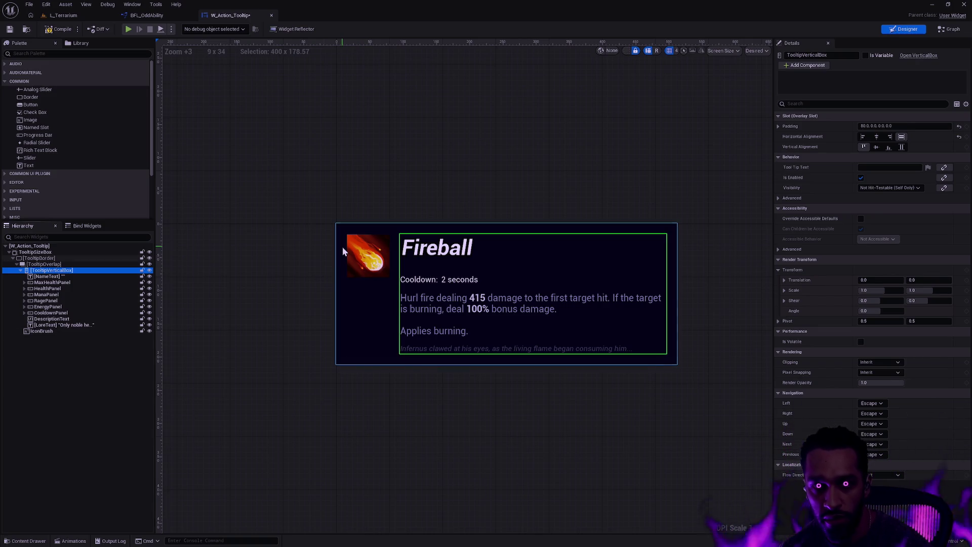
- Deselect TooltipVerticalBox on the canvas and switch to the L_Terrarium tab
left_click(292, 224)
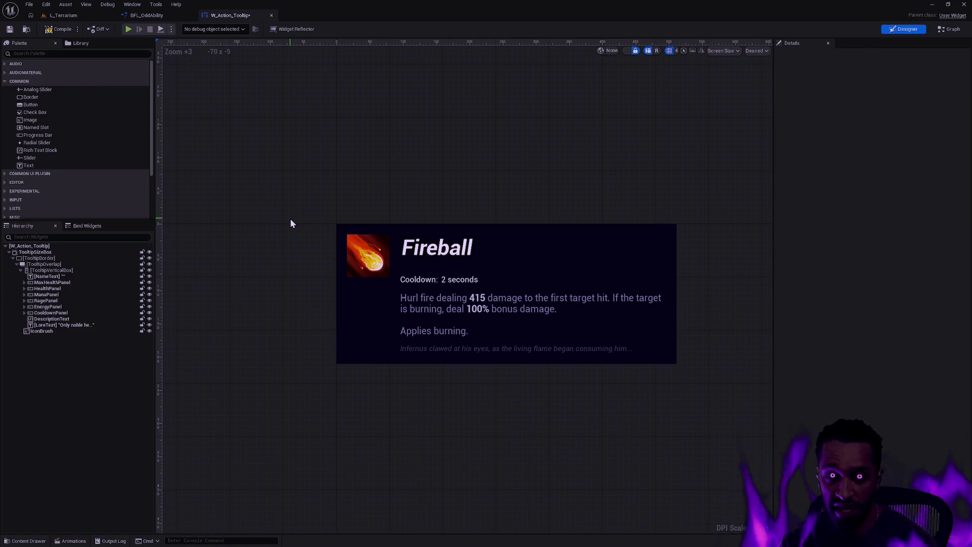
left_click(107, 15)
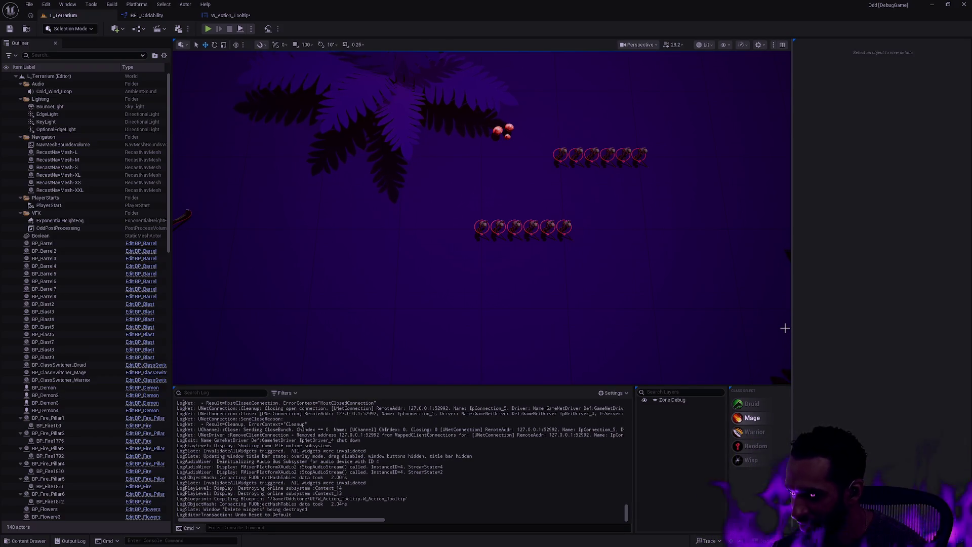
left_click(210, 30)
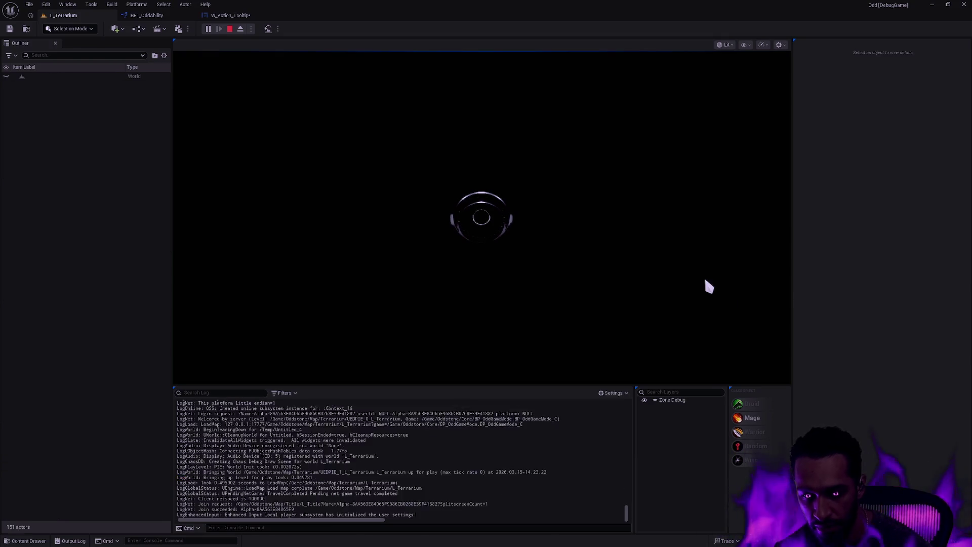
key("F11")
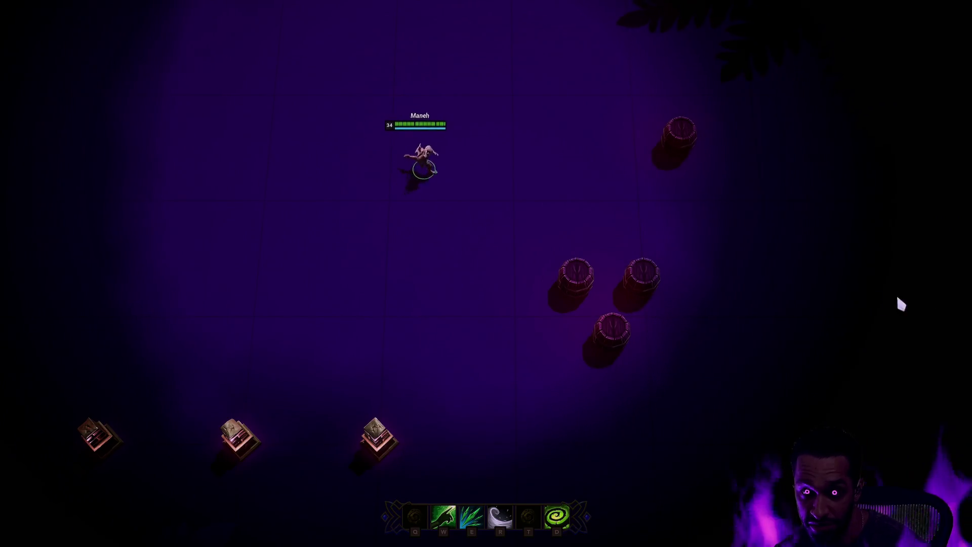
right_click(456, 314)
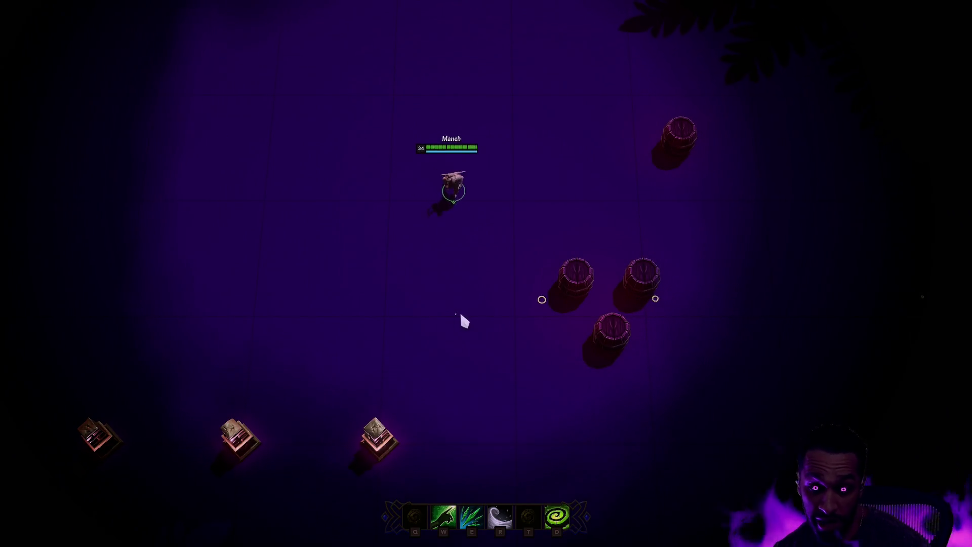
right_click(577, 278)
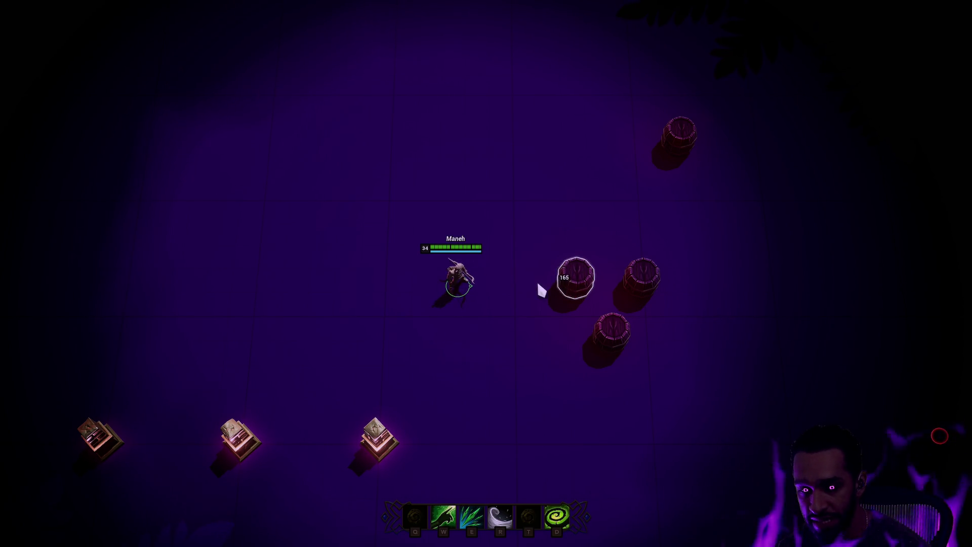
right_click(380, 304)
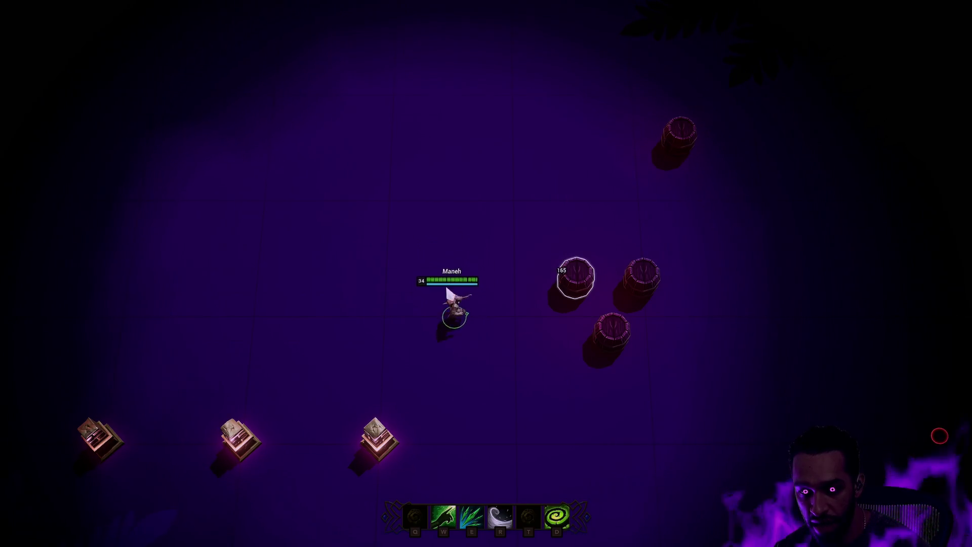
right_click(481, 351)
key("e")
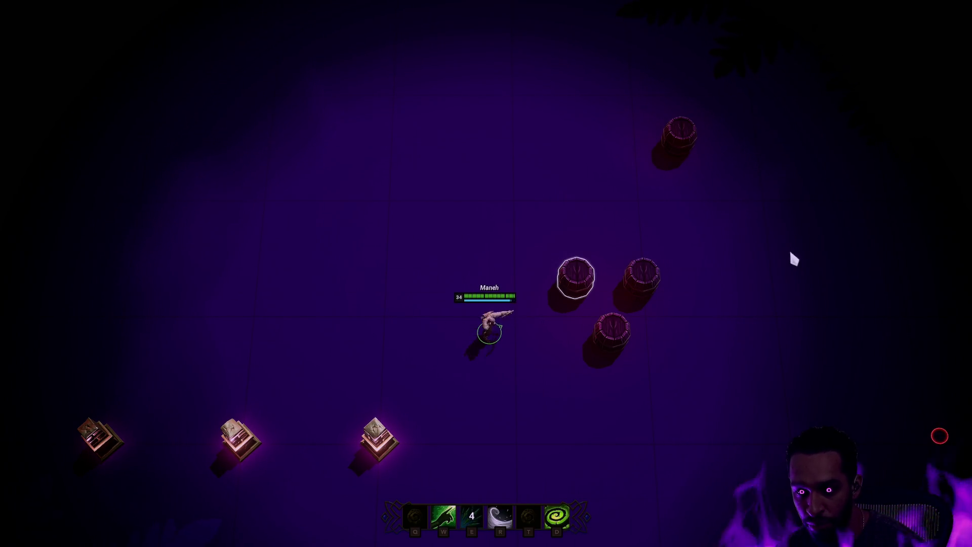
right_click(442, 319)
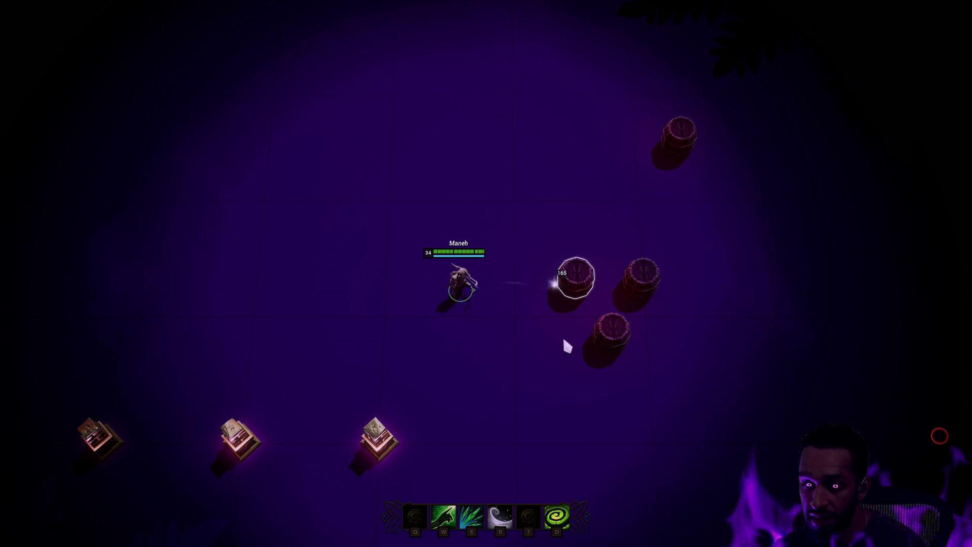
right_click(548, 389)
key("e")
right_click(475, 226)
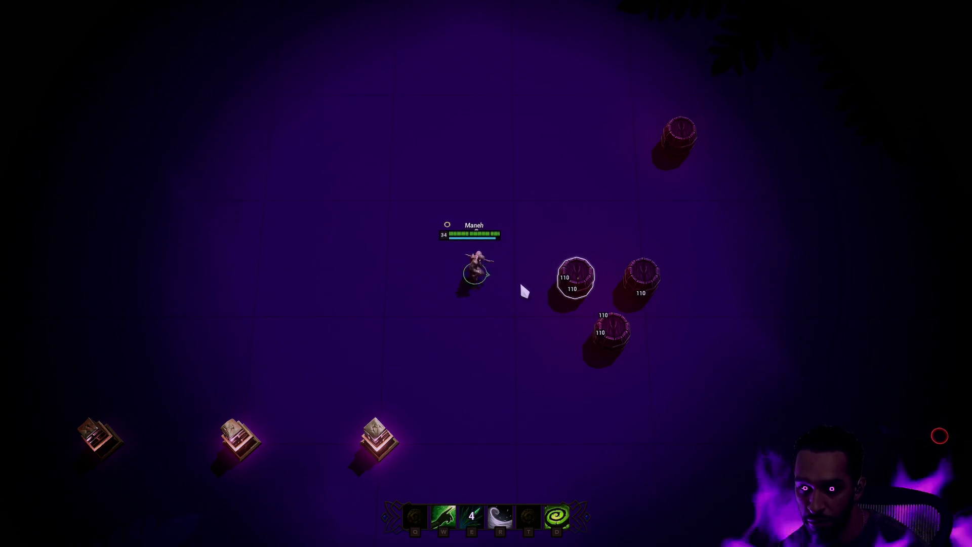
right_click(466, 342)
right_click(433, 355)
right_click(507, 343)
right_click(503, 305)
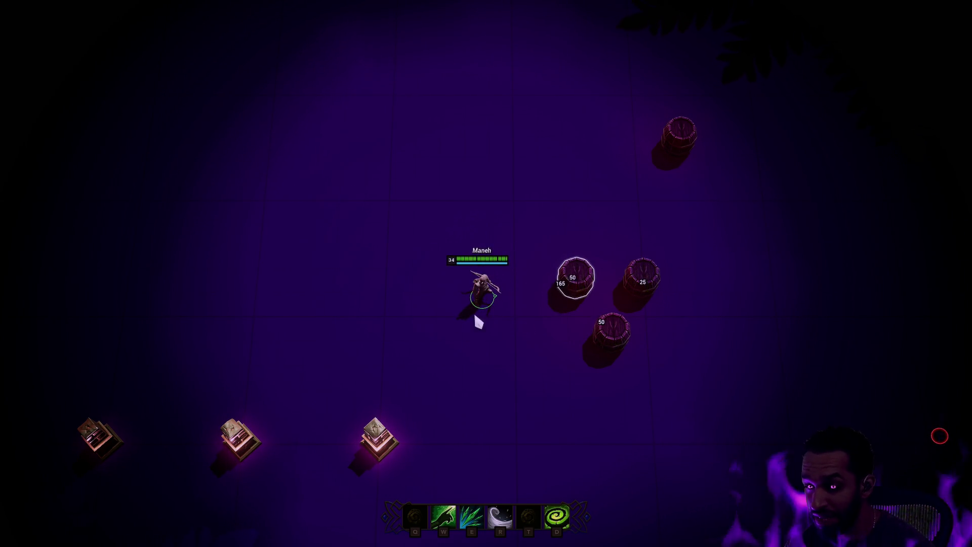
right_click(474, 315)
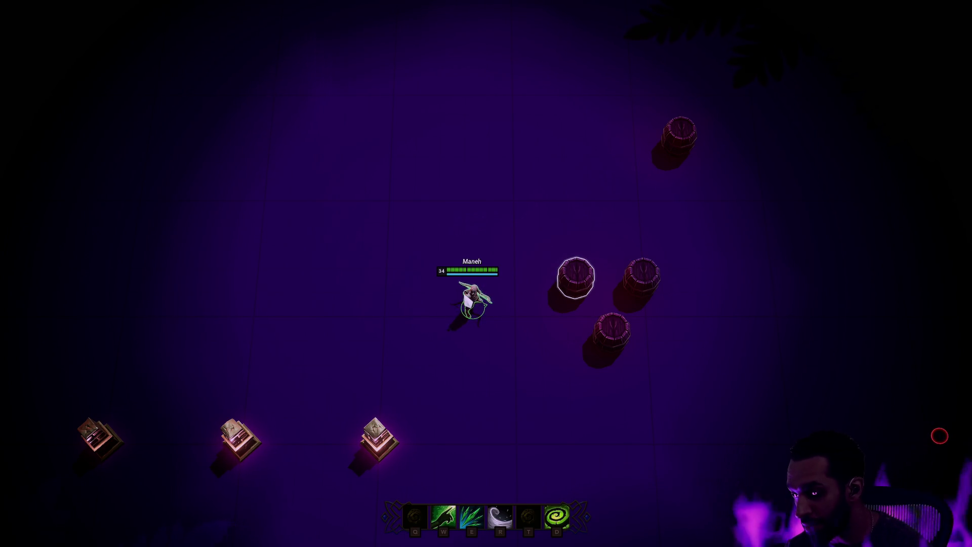
key("e")
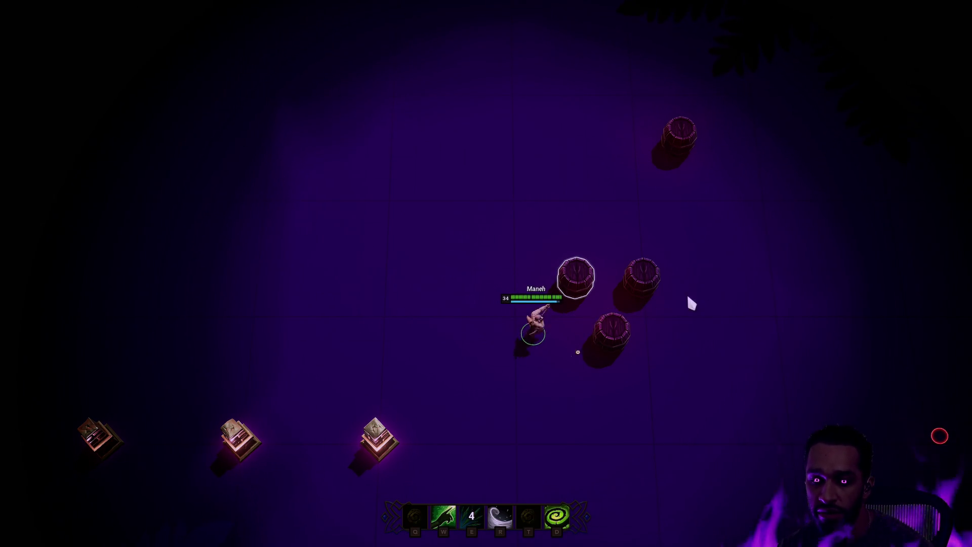
right_click(491, 268)
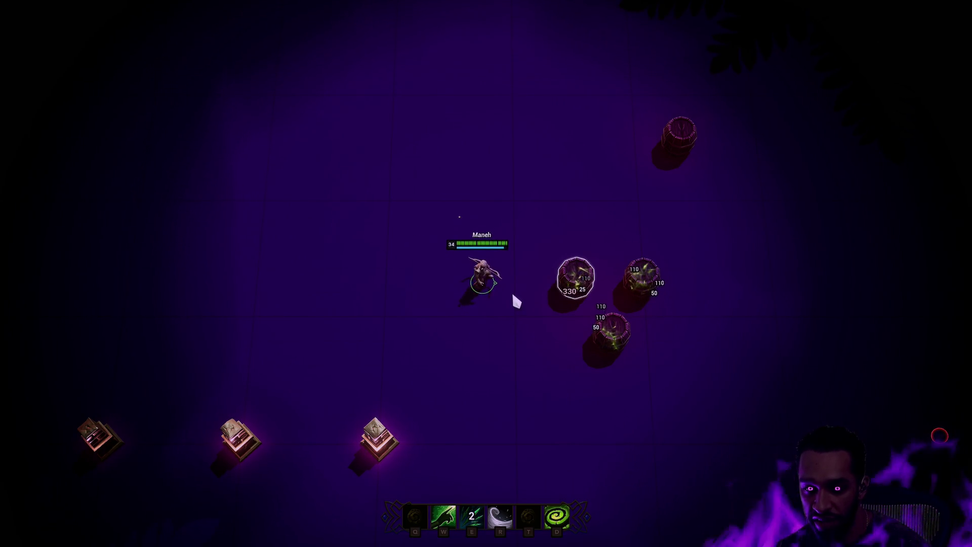
right_click(516, 323)
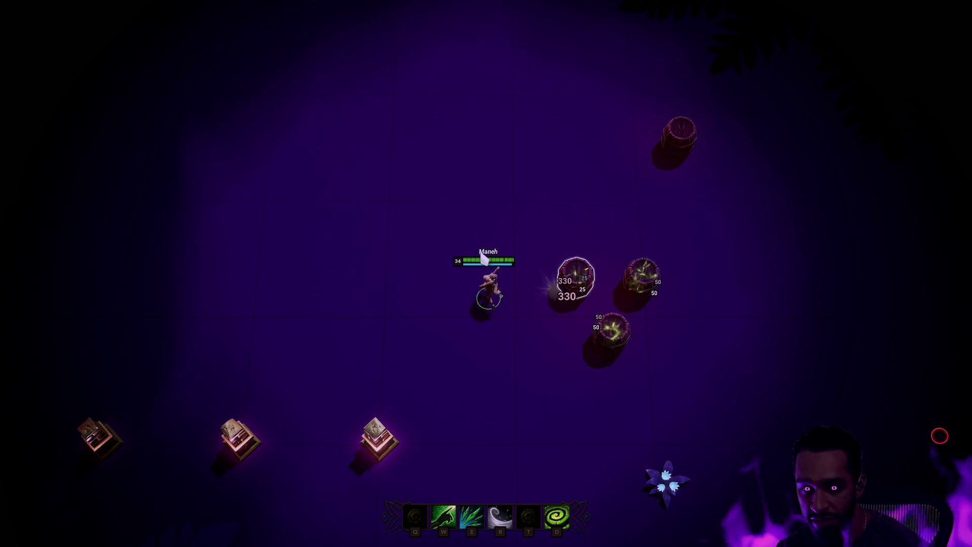
key("e")
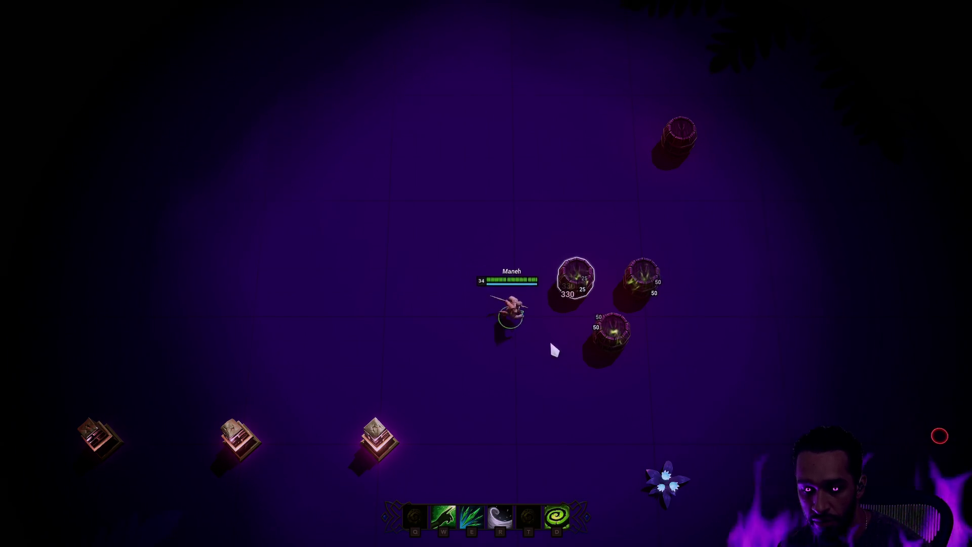
right_click(457, 281)
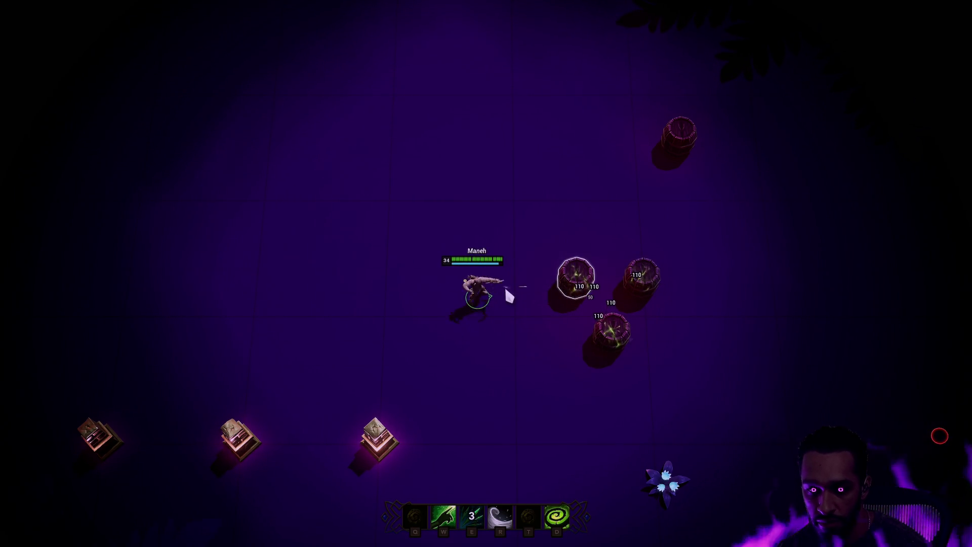
key("Escape")
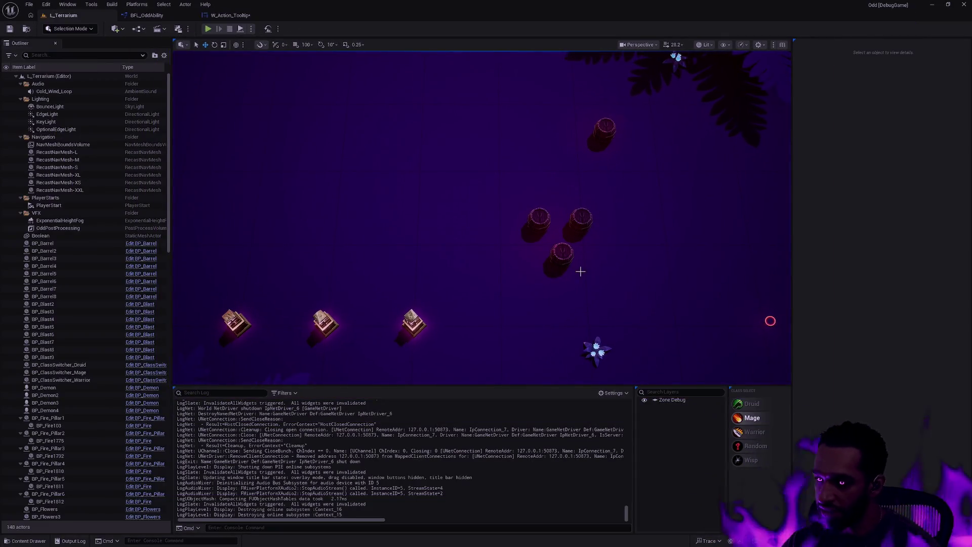
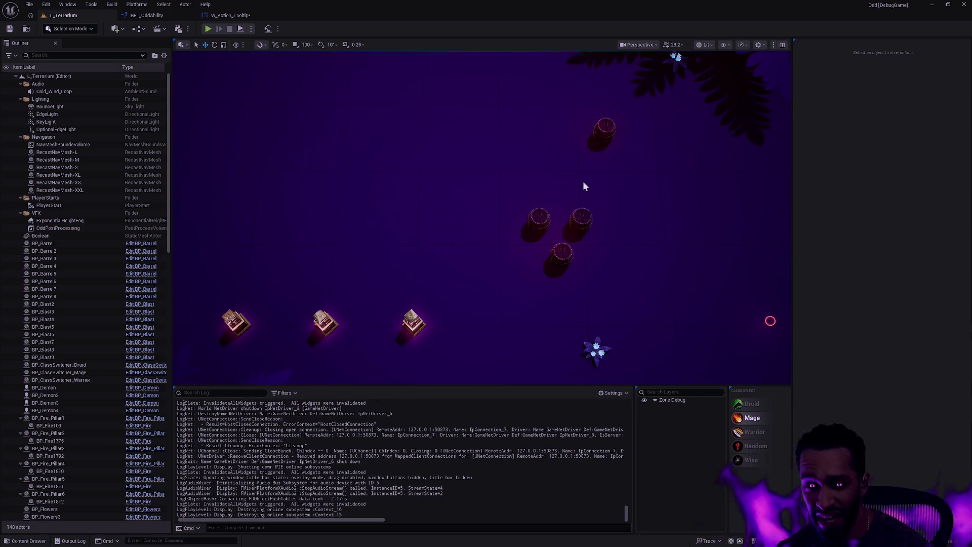
- Glance at the code in the code editor, then save the W_Action_Tooltip widget
key("alt+Tab")
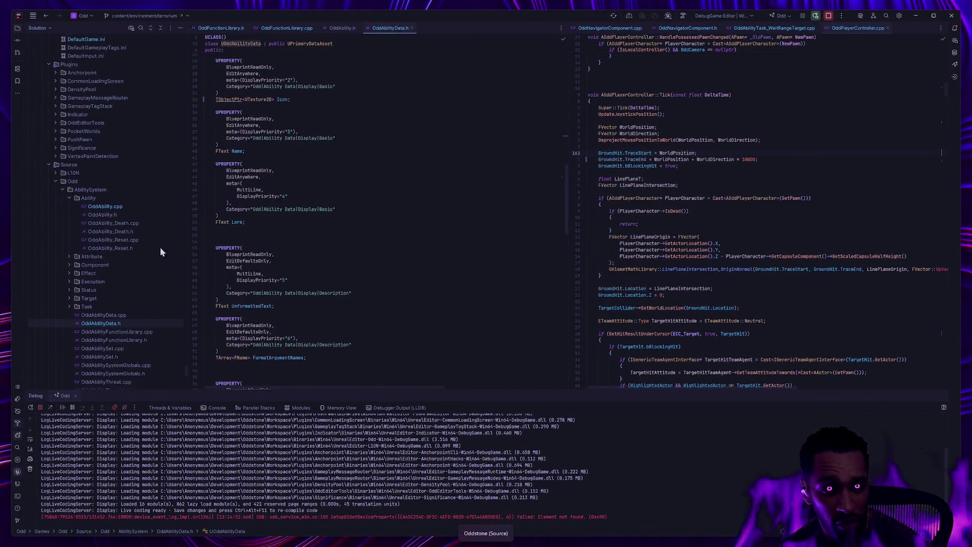
scroll(160, 243, "down", 5)
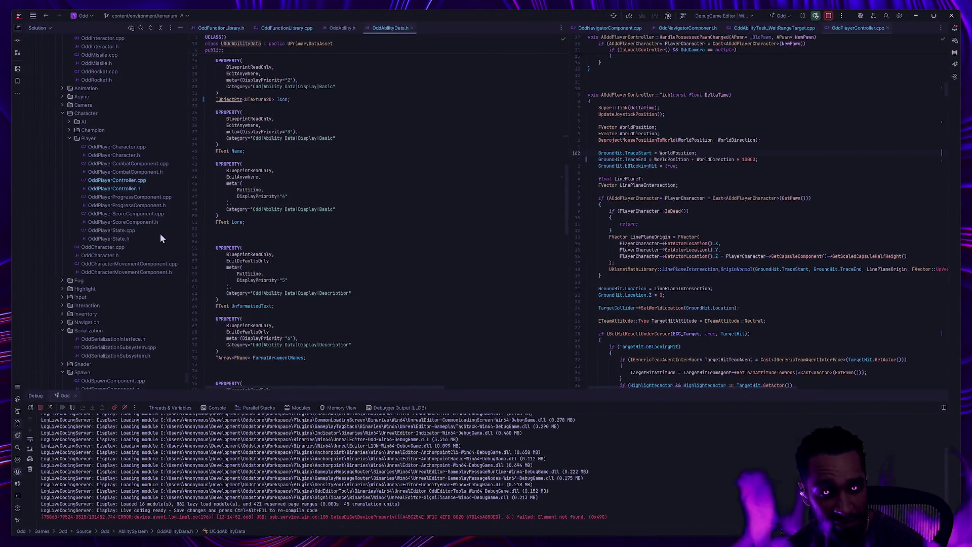
key("alt+Tab")
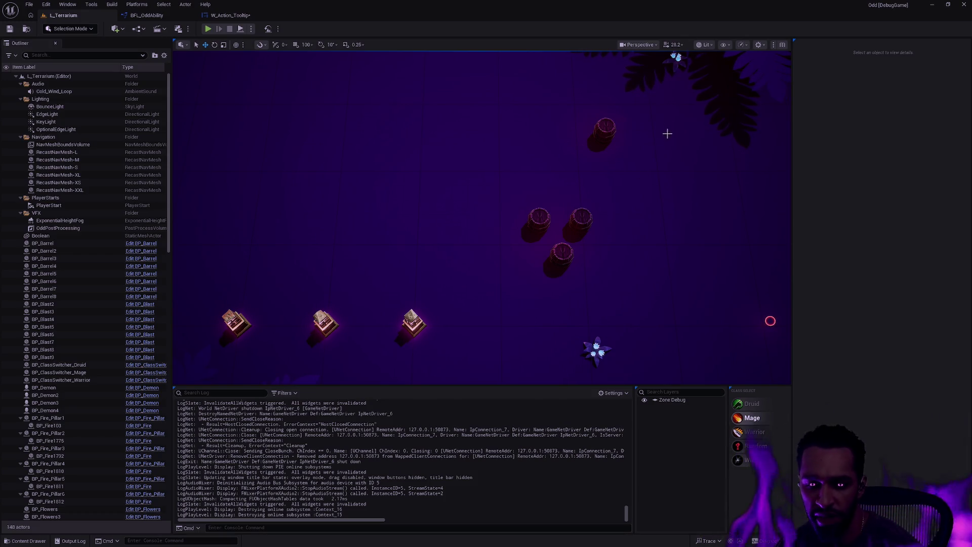
left_click(231, 15)
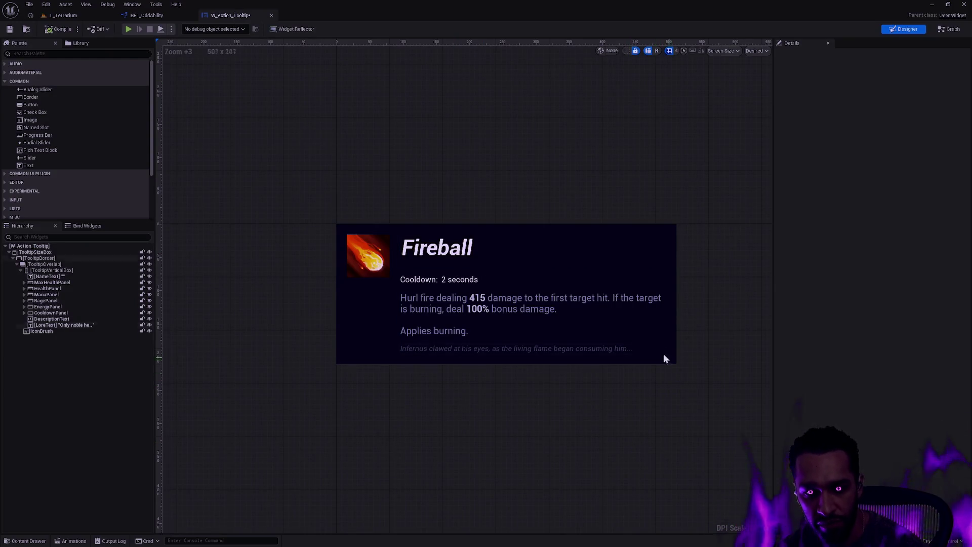
left_click(10, 29)
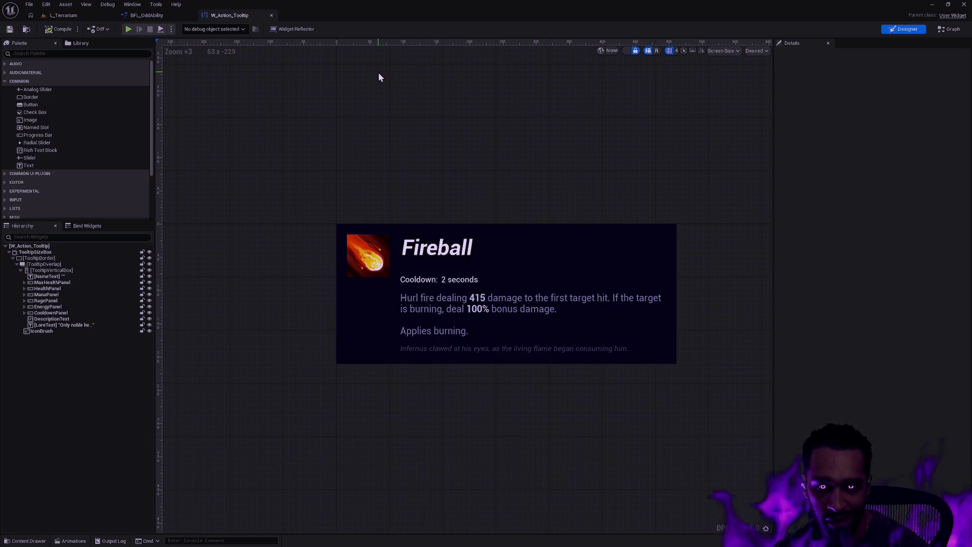
- Review the Max Health and Health blocks in the GetCosts graph, then return to L_Terrarium
left_click(950, 28)
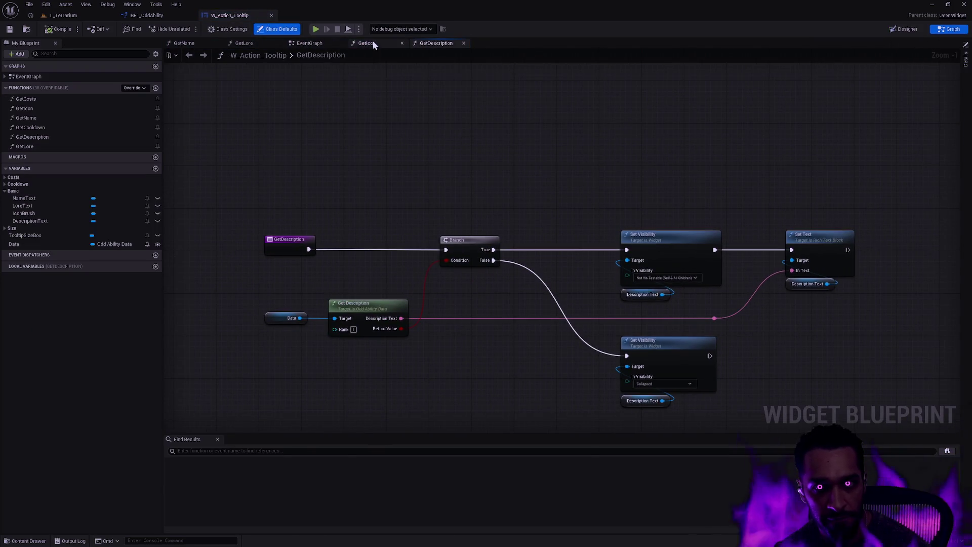
double_click(30, 99)
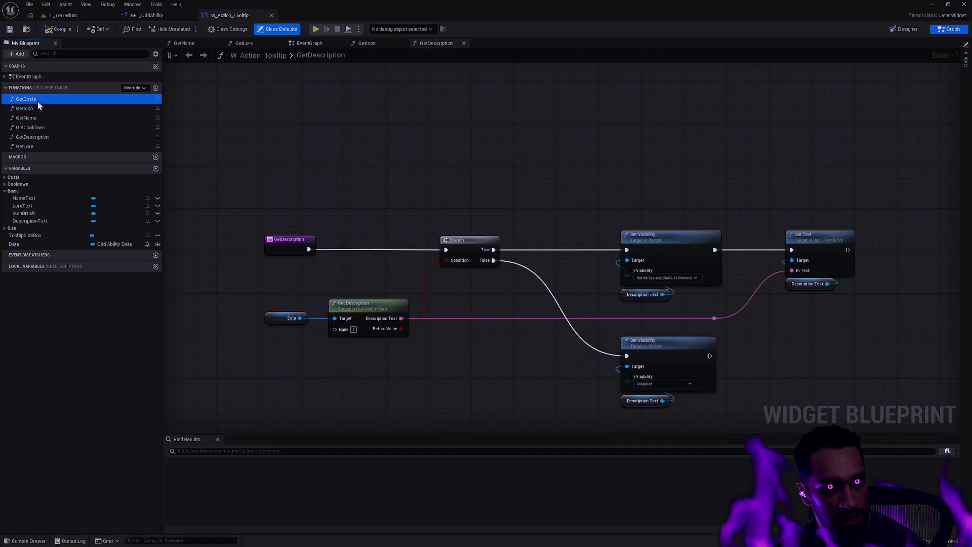
scroll(436, 236, "up", 7)
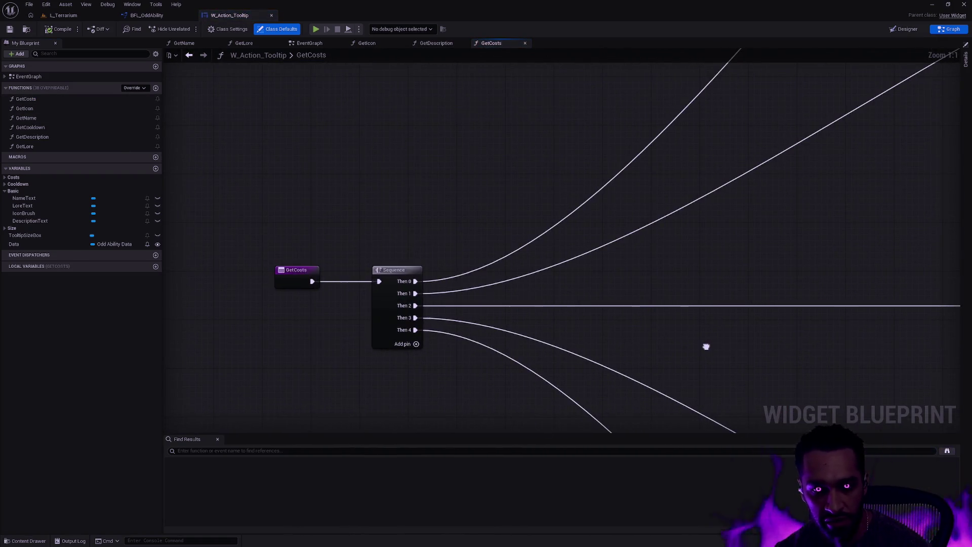
scroll(692, 296, "down", 2)
left_click(217, 439)
mouse_move(669, 267)
left_mouse_down()
mouse_move(432, 342)
mouse_move(442, 337)
left_mouse_up()
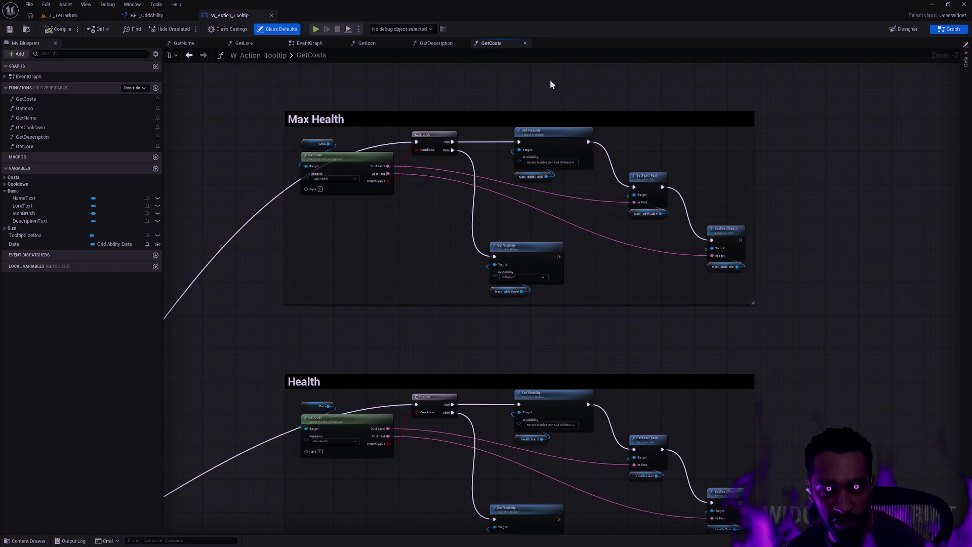
left_click(76, 16)
scroll(482, 218, "down", 10)
left_click_drag(640, 232, 633, 162)
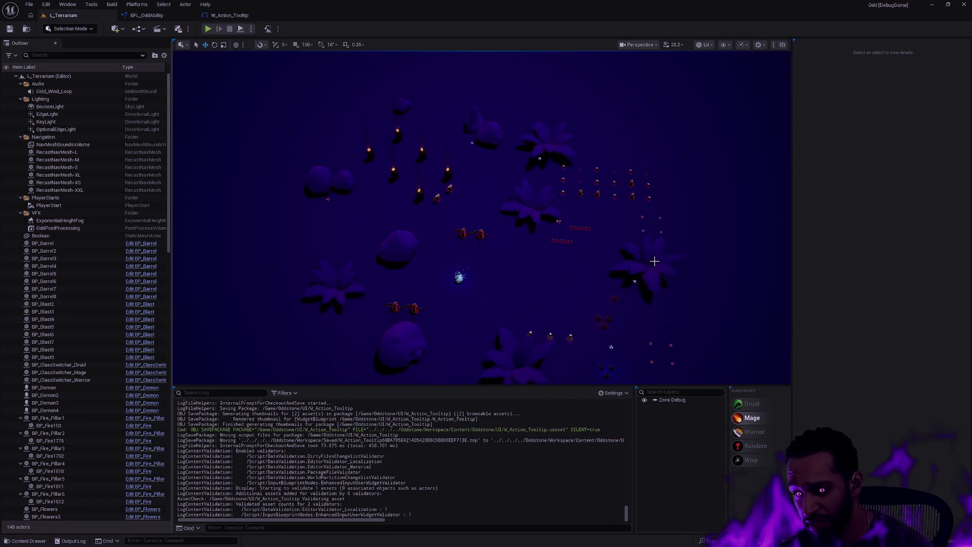
scroll(655, 261, "up", 4)
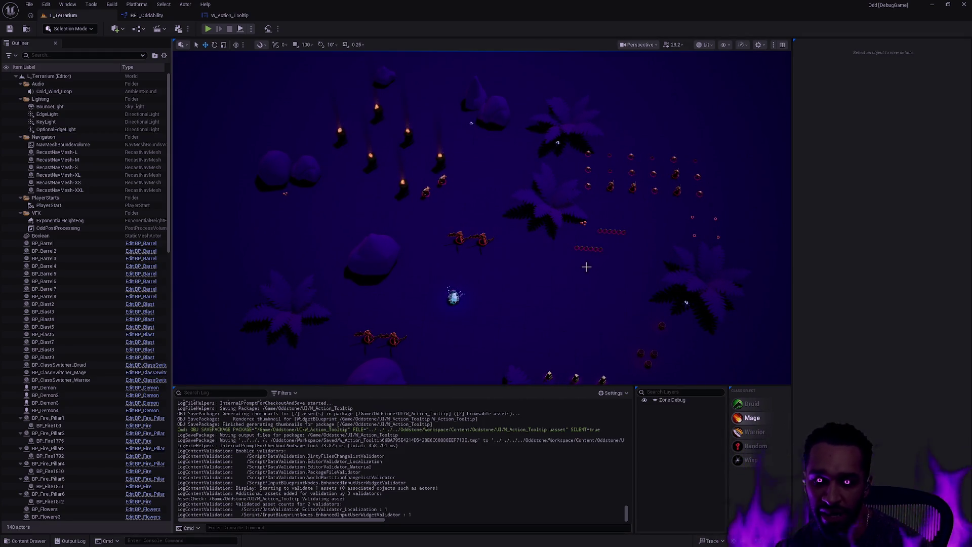
mouse_move(630, 277)
left_mouse_down()
mouse_move(584, 269)
mouse_move(667, 276)
mouse_move(588, 264)
left_mouse_up()
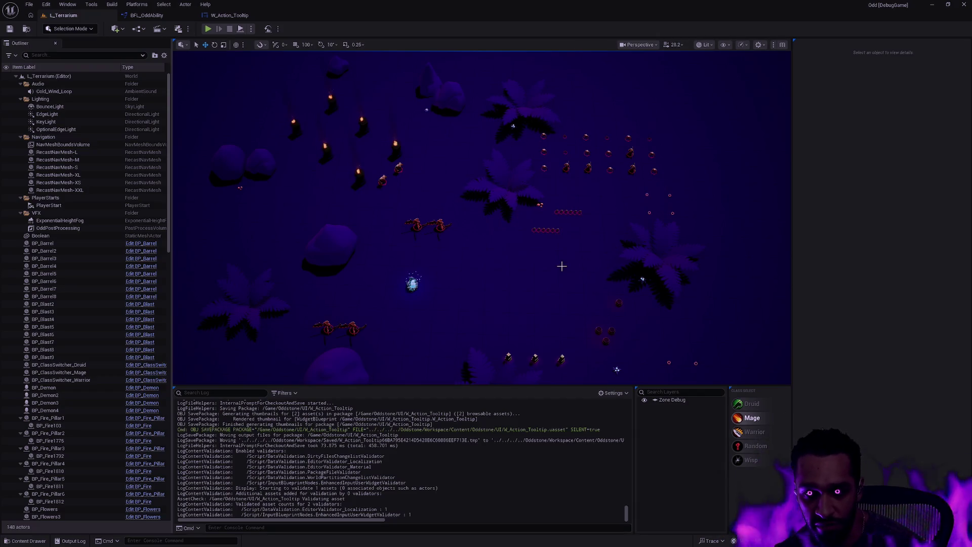
left_click_drag(563, 266, 522, 266)
scroll(395, 177, "down", 5)
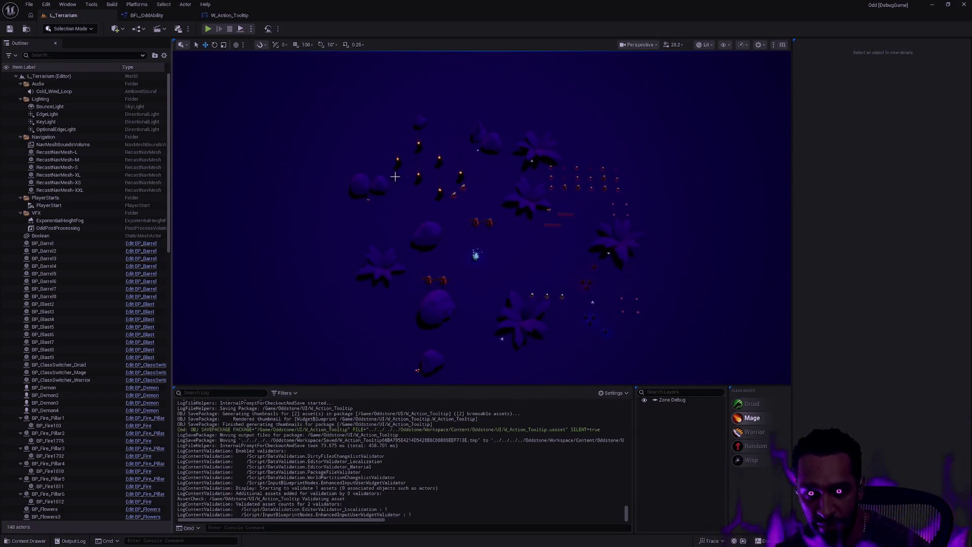
key("ctrl+space")
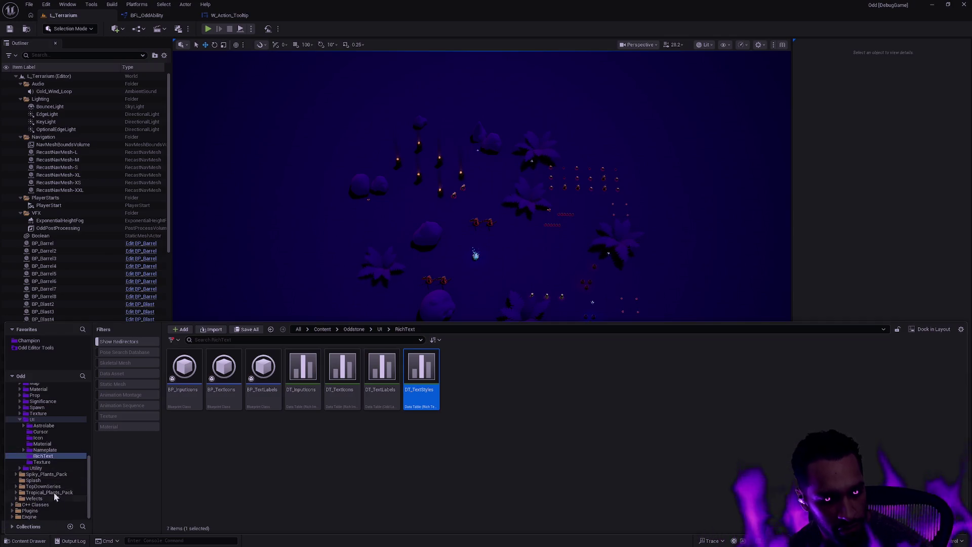
- Browse TopDownSeries > FantasyForest > DemoScenes in the Content Drawer and load L_VioletWood
left_click(50, 487)
double_click(188, 367)
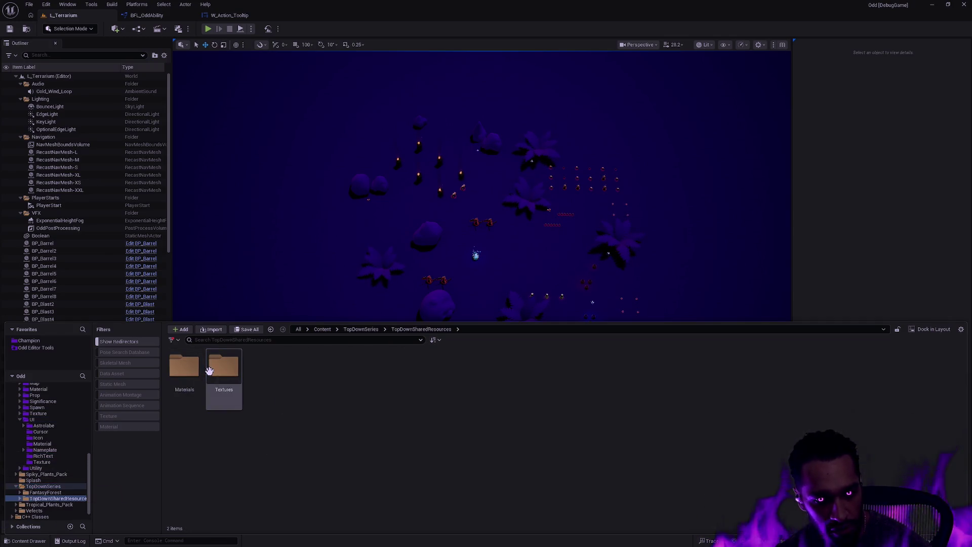
key("alt+Left")
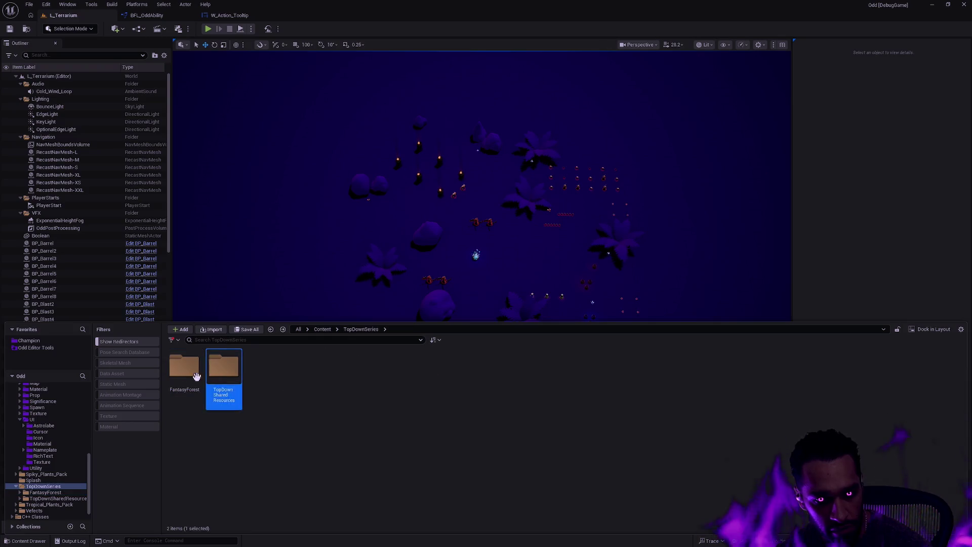
double_click(225, 368)
key("alt+Left")
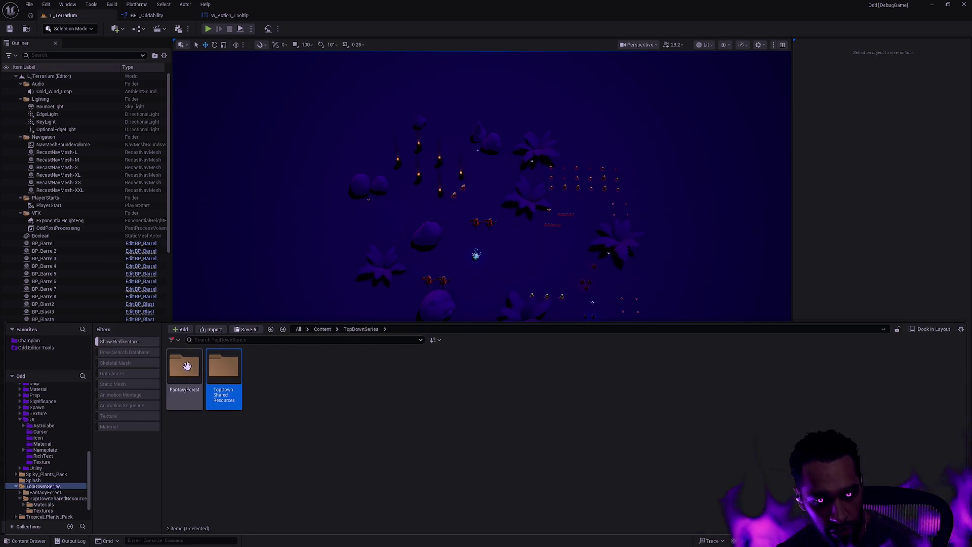
double_click(182, 367)
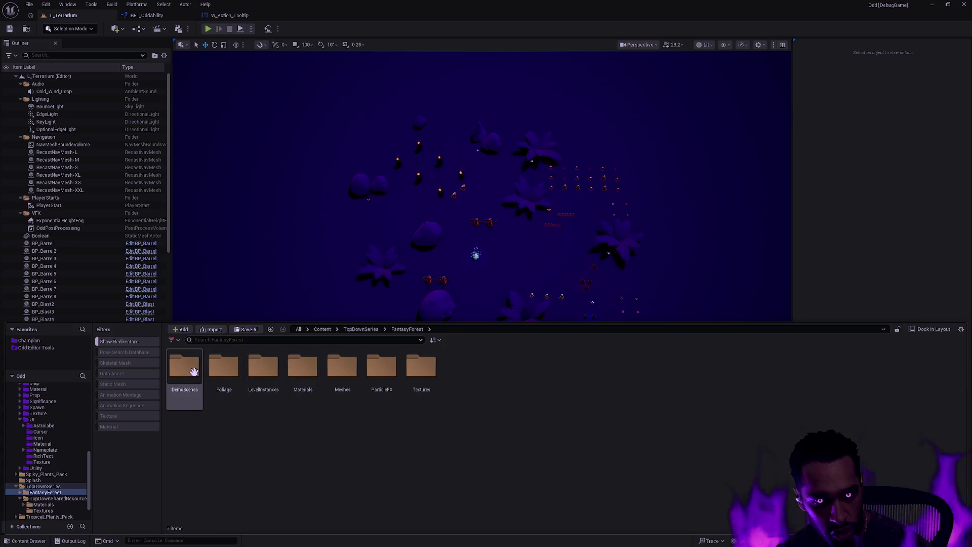
double_click(184, 367)
double_click(382, 372)
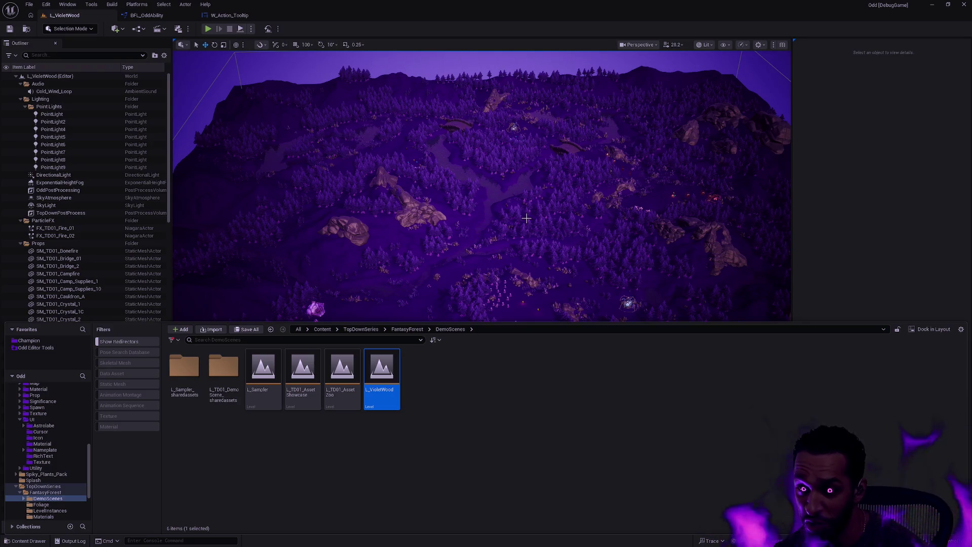
- Go full-screen over the level and hide the Water, Vegetation, Clutter and Cliffs layers
mouse_move(490, 201)
left_mouse_down()
mouse_move(478, 264)
mouse_move(478, 157)
left_mouse_up()
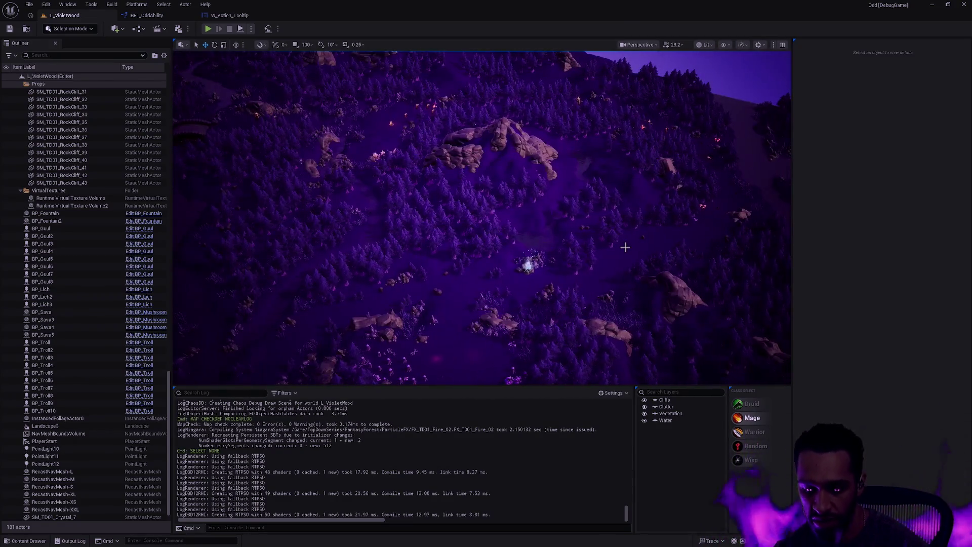
key("F11")
key("F11")
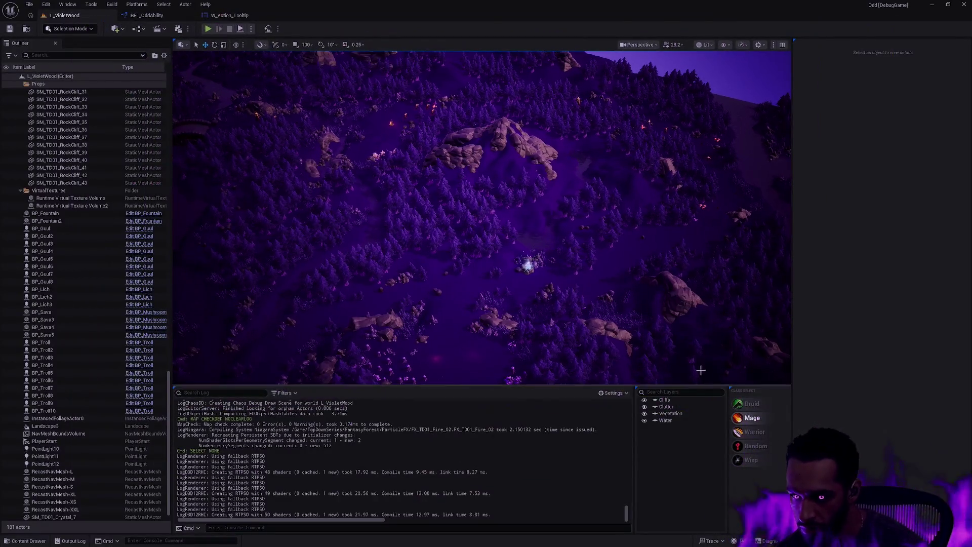
left_click(645, 421)
left_click(644, 413)
left_click(644, 406)
left_click(644, 399)
- Fly in toward the mushroom cluster and select the BP_Sava mushroom and a point light
mouse_move(604, 269)
left_mouse_down()
mouse_move(618, 329)
mouse_move(613, 314)
left_mouse_up()
mouse_move(596, 225)
left_mouse_down()
mouse_move(544, 252)
mouse_move(544, 217)
mouse_move(559, 264)
left_mouse_up()
left_click(544, 252)
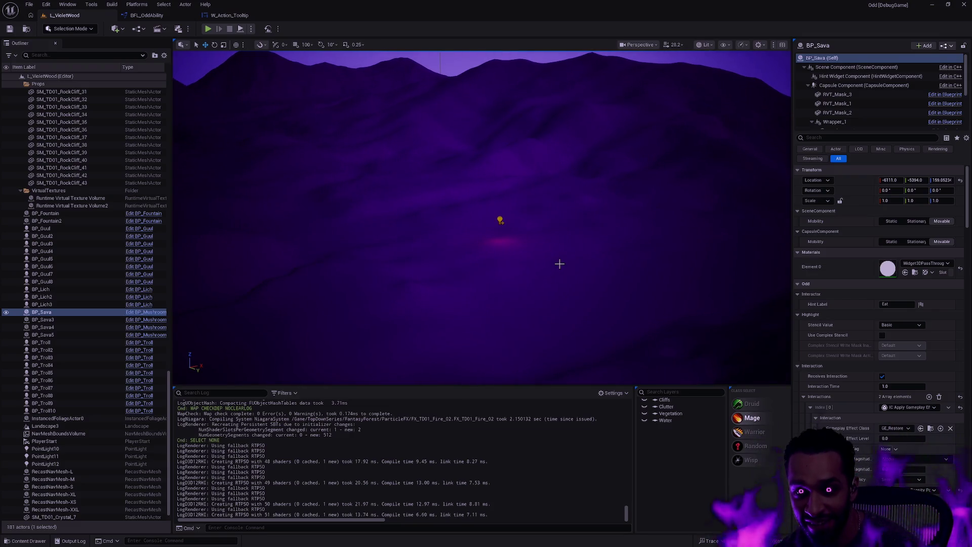
left_click(501, 221, "ctrl")
- Frame the selected point light and remove the terrain and other objects from the selection
left_click_drag(501, 221, 497, 253)
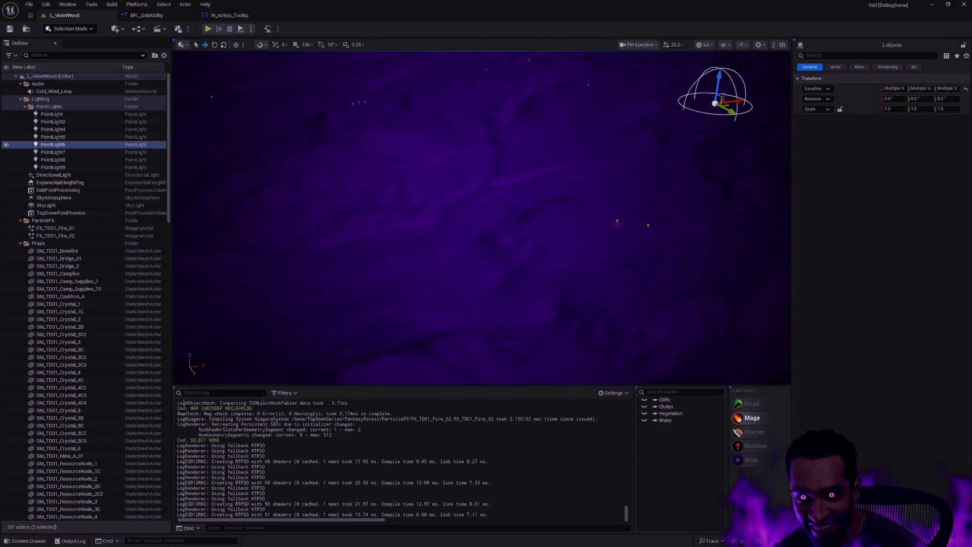
key("f")
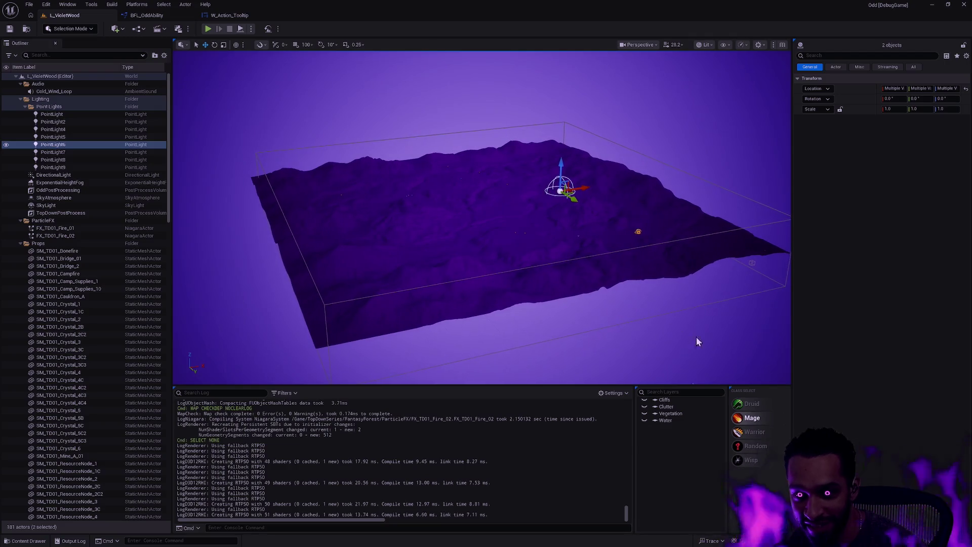
left_click(697, 341)
left_click_drag(742, 348, 291, 127)
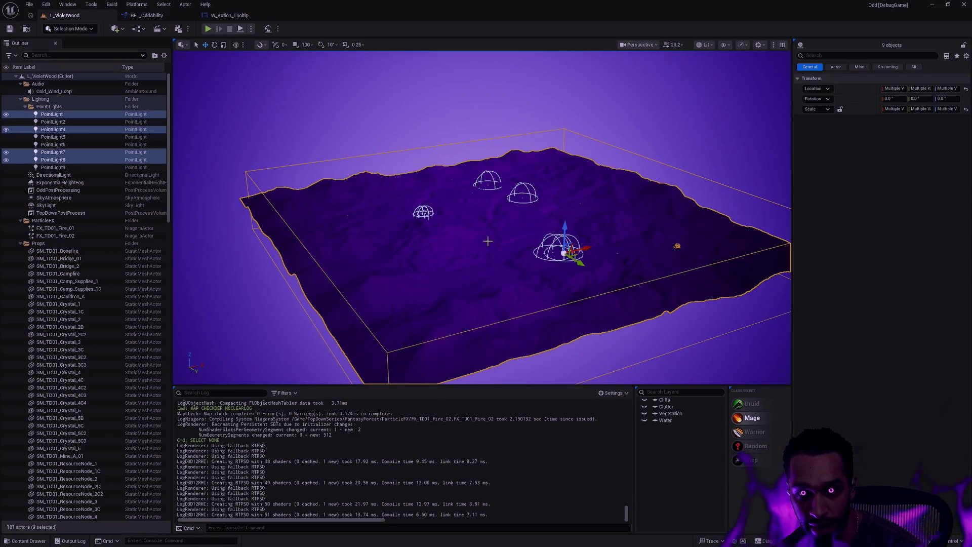
left_click(479, 282, "ctrl")
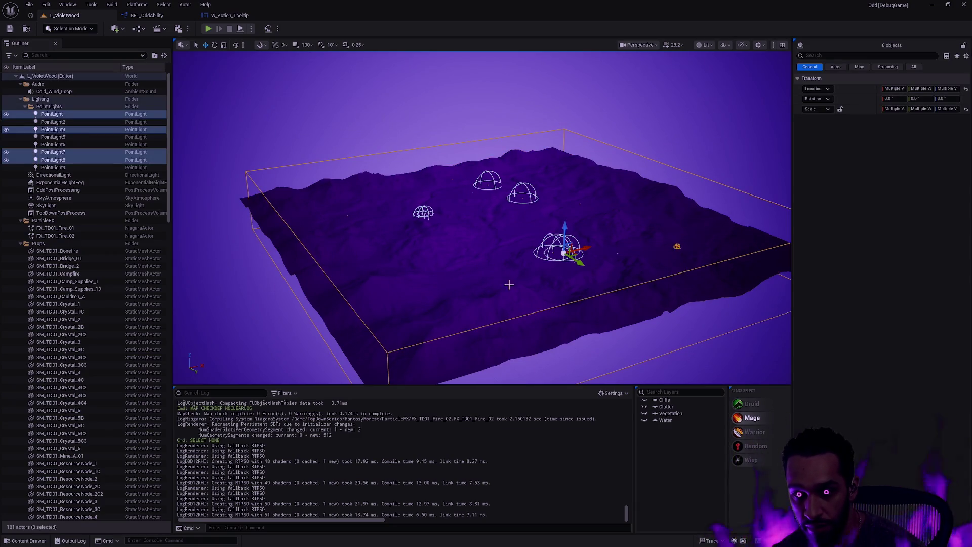
left_click(316, 245, "ctrl")
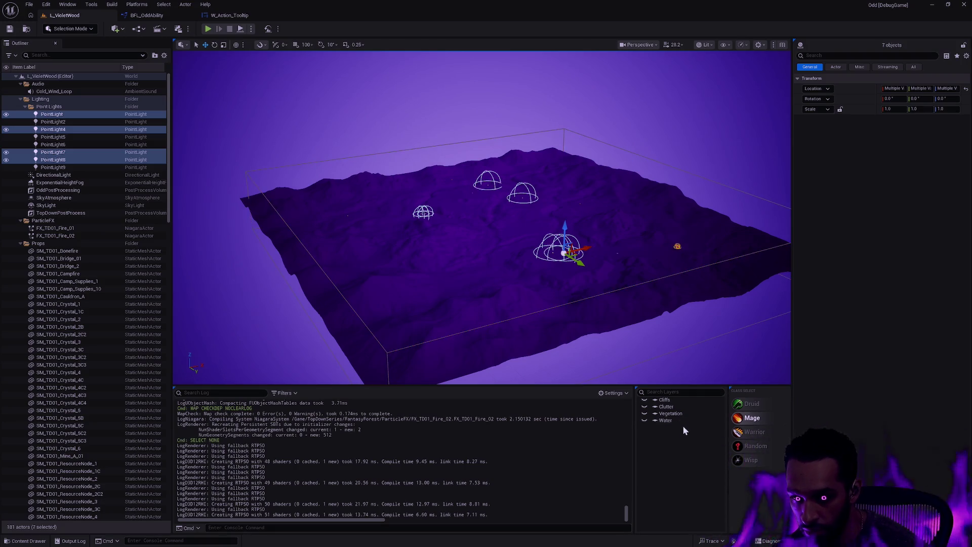
- Add the selected point lights to the Clutter layer, then bring up the Window panel list
right_click(676, 407)
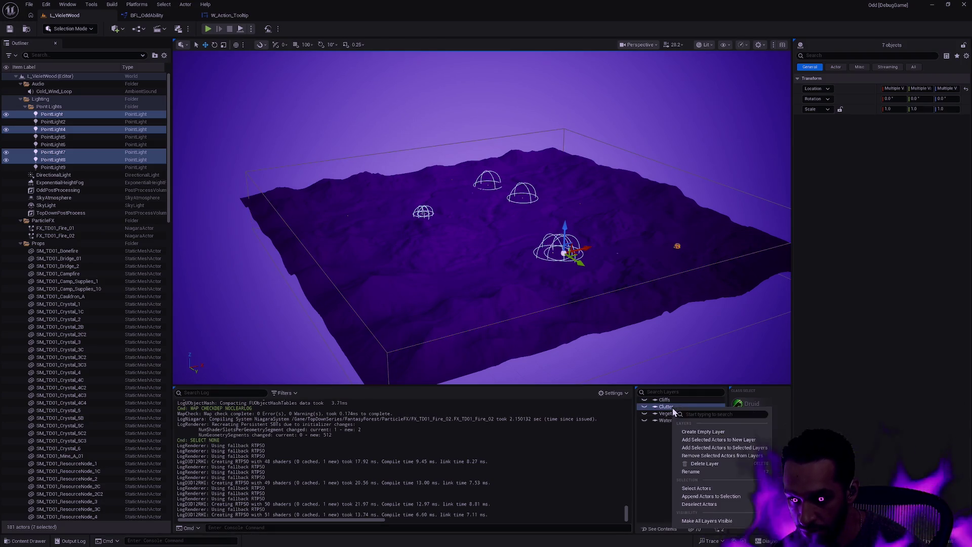
left_click(715, 450)
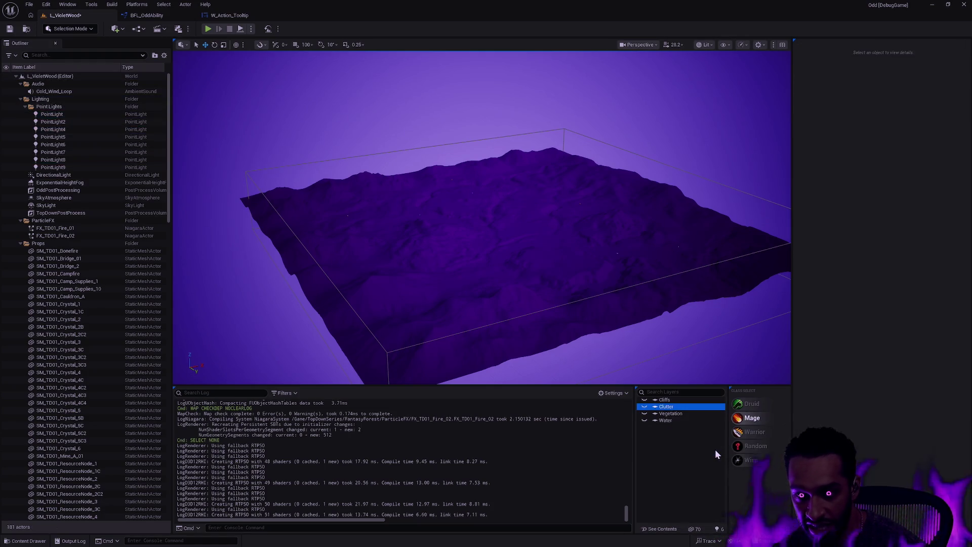
left_click(644, 329)
left_click_drag(645, 330, 434, 146)
left_click(76, 6)
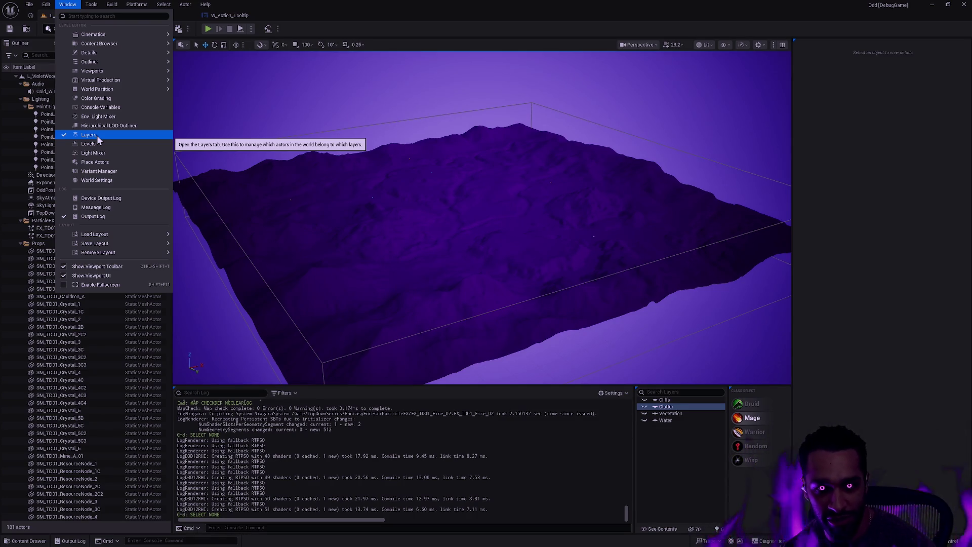
- Select five point lights plus SM_TD01_Rock_2 and Rock_3 and add them to a new layer
left_click_drag(440, 191, 440, 137)
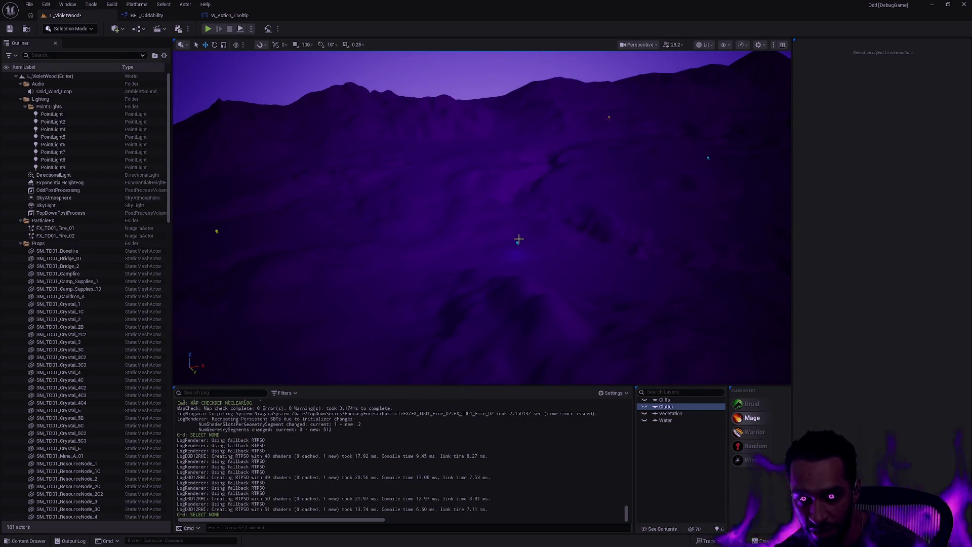
left_click(519, 240)
left_click(222, 232, "ctrl")
left_click_drag(221, 232, 397, 203)
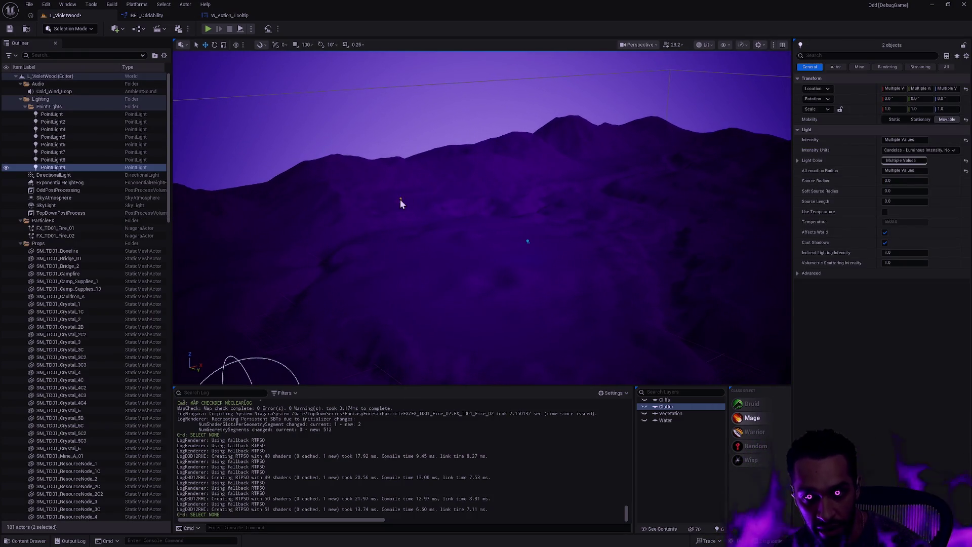
left_click(400, 202, "ctrl")
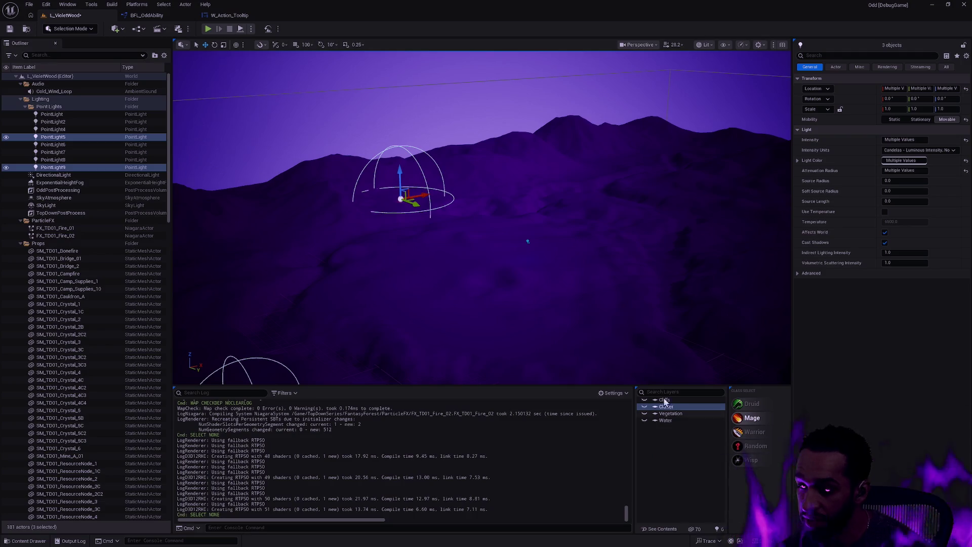
left_click(526, 242, "ctrl")
left_click_drag(527, 242, 575, 231)
left_click(482, 231, "ctrl")
mouse_move(623, 288)
left_mouse_down()
mouse_move(631, 347)
mouse_move(474, 270)
mouse_move(462, 330)
mouse_move(525, 342)
mouse_move(512, 264)
mouse_move(557, 284)
mouse_move(347, 184)
mouse_move(325, 239)
mouse_move(343, 245)
left_mouse_up()
left_click(555, 294, "ctrl")
left_click(522, 278, "ctrl")
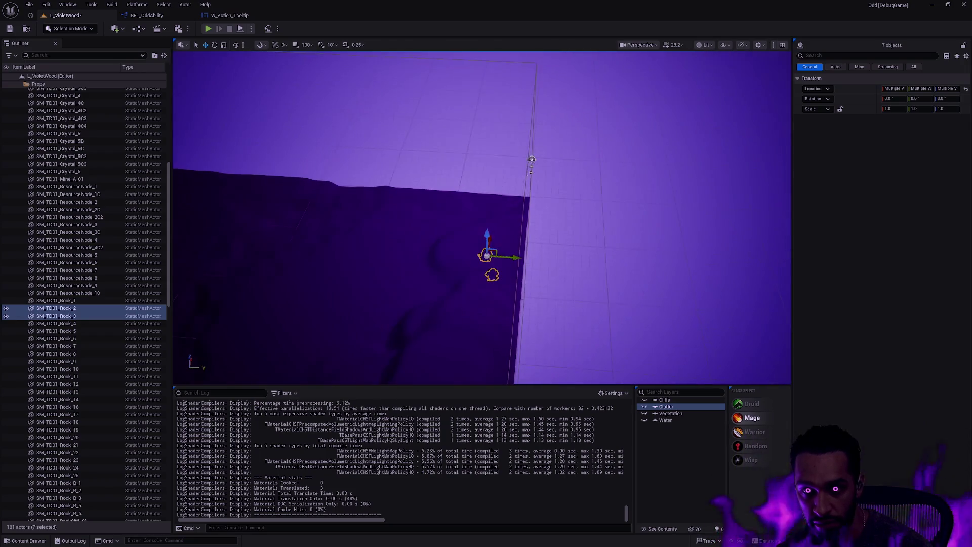
right_click(677, 408)
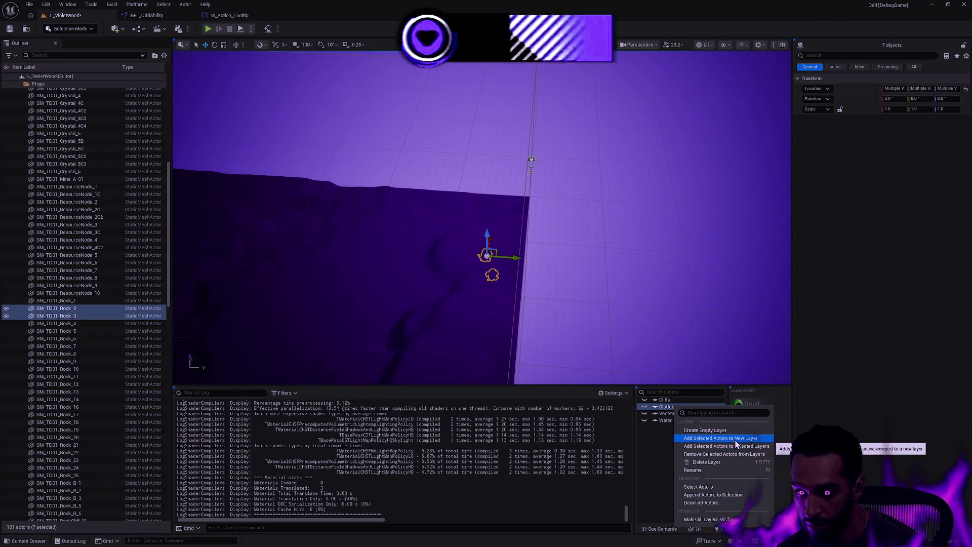
left_click(724, 447)
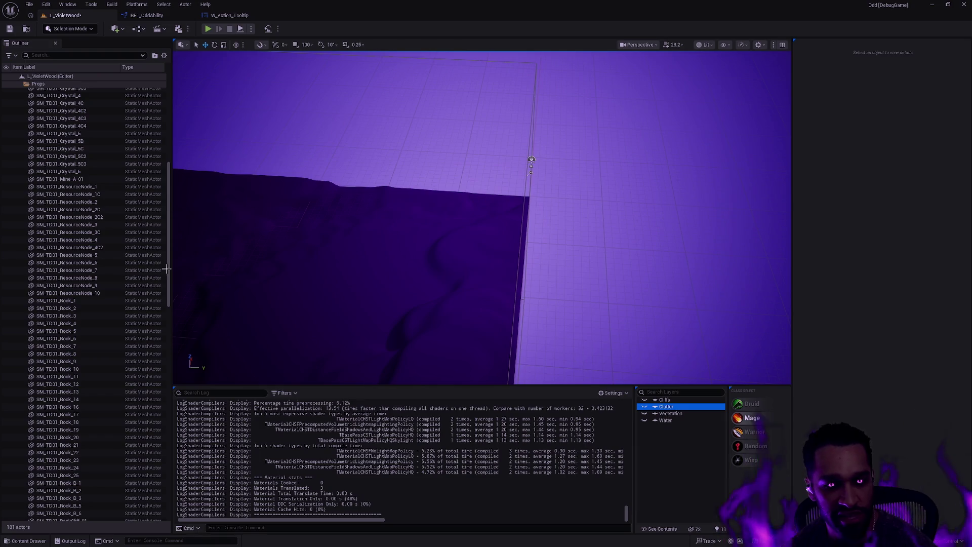
- Toggle the Lighting folder's lights hidden and visible again in the Outliner
left_click_drag(168, 251, 174, 131)
right_click(40, 99)
key("Escape")
left_click(6, 99)
left_click(6, 100)
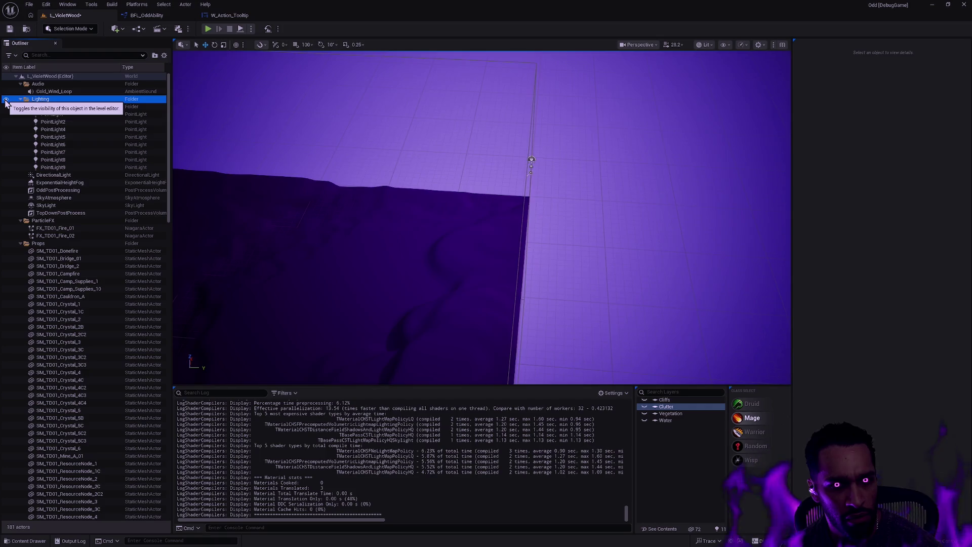
double_click(6, 99)
right_click(44, 101)
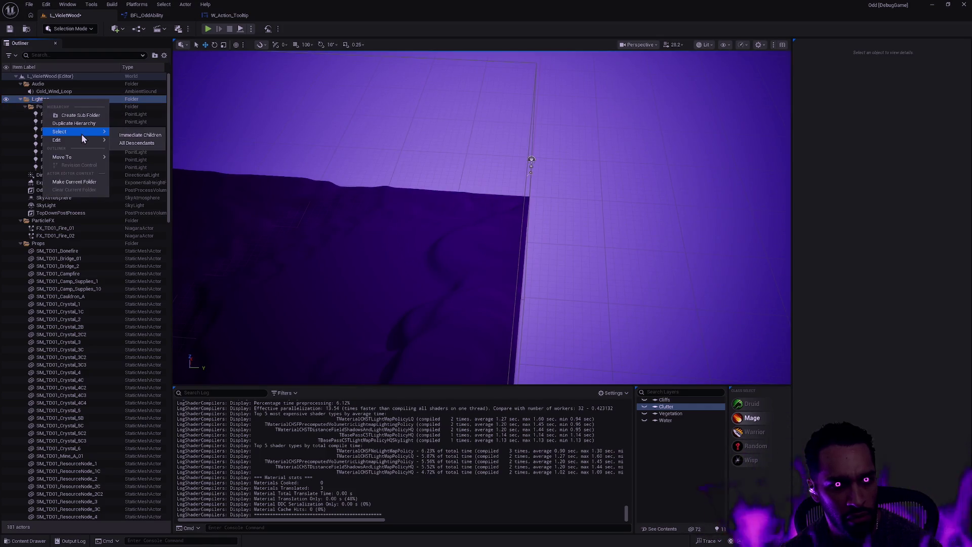
left_click(13, 106)
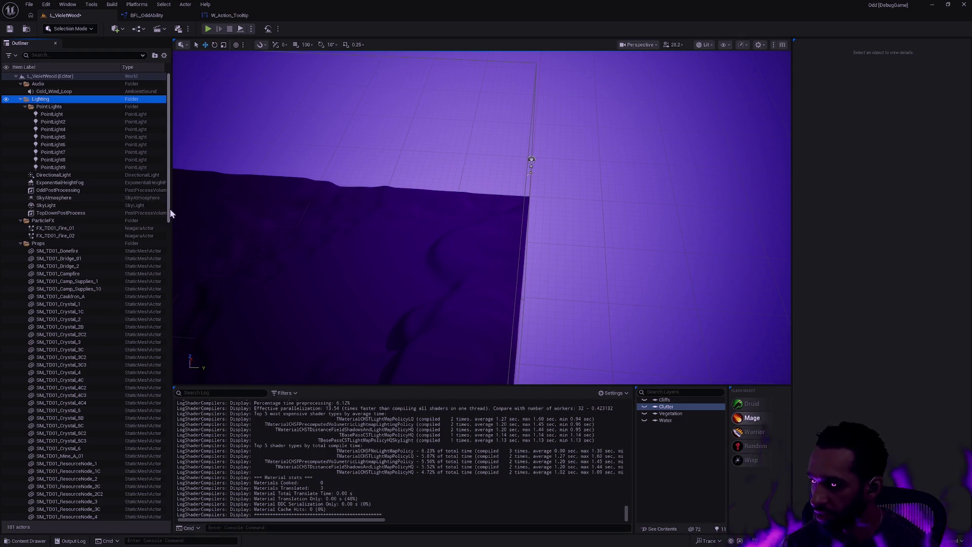
- Check the Vegetation layer options, then collapse the Lighting folder
right_click(683, 418)
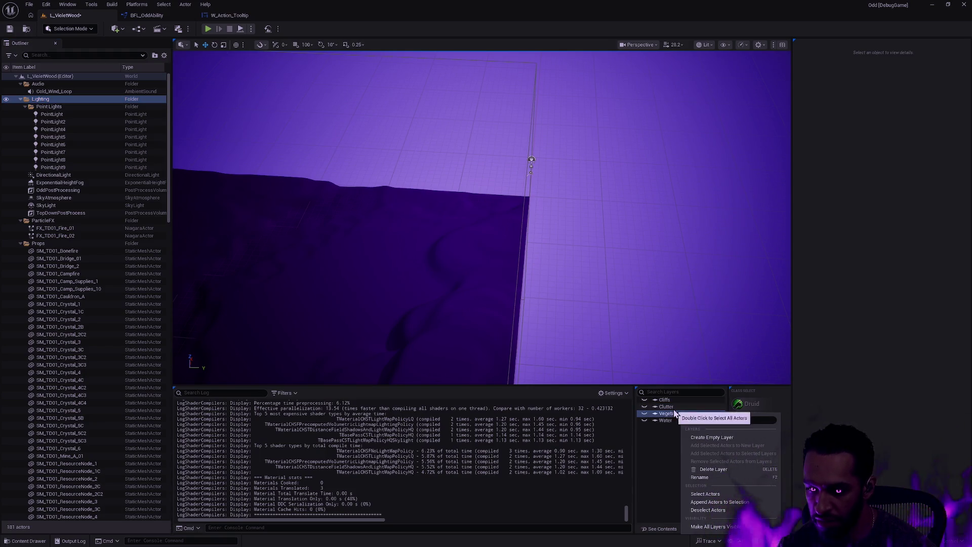
left_click(671, 434)
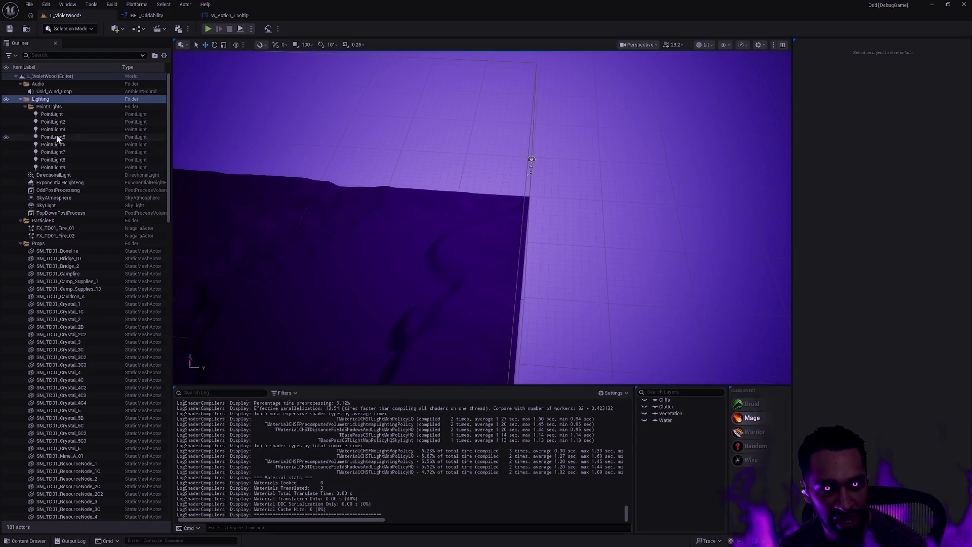
left_click(22, 101)
left_click(22, 101)
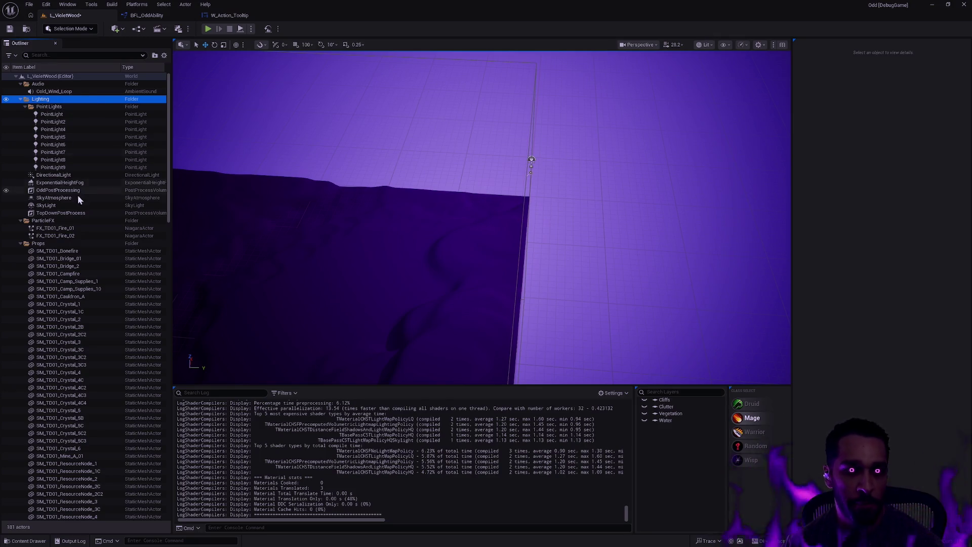
left_click(20, 100)
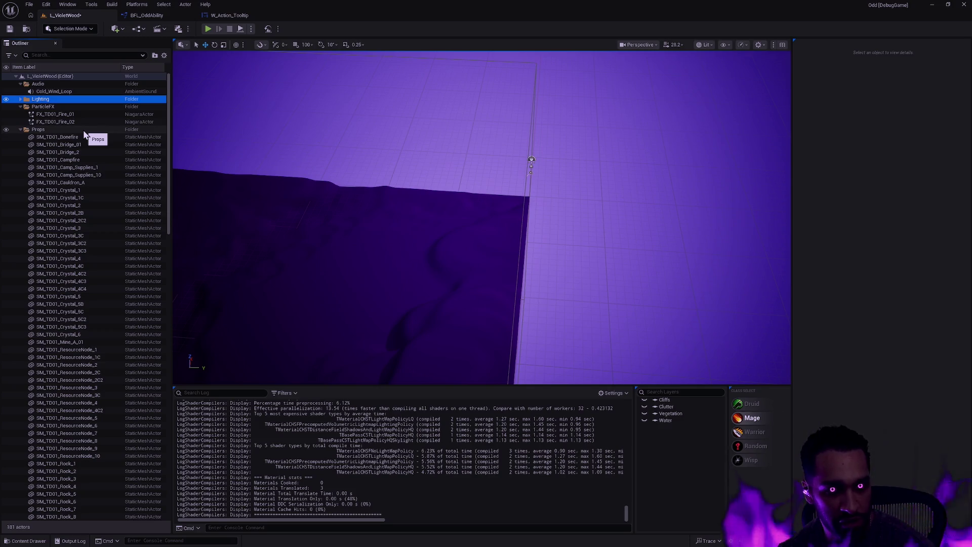
- Fly the camera toward the purple cliff wall and tilt up level with the ridge and sky
left_click_drag(463, 272, 448, 218)
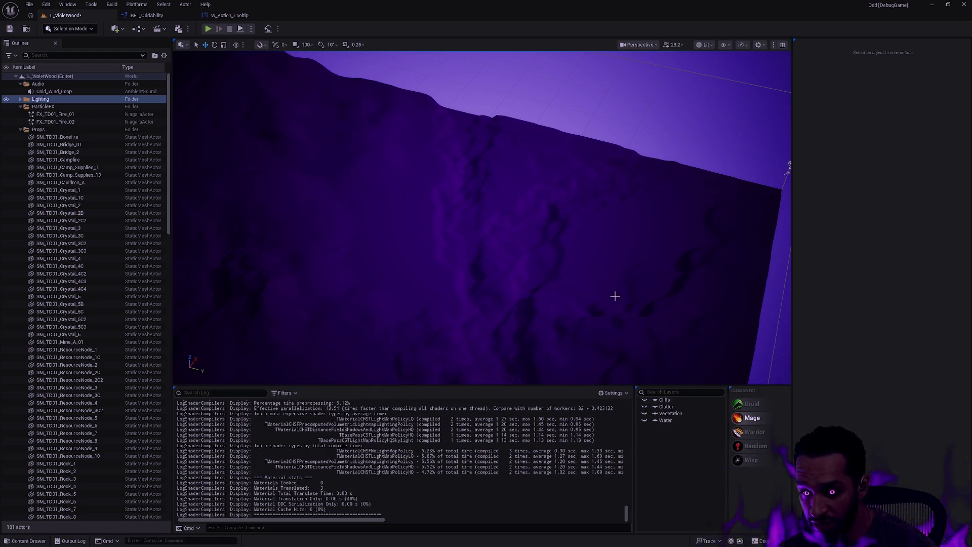
mouse_move(634, 281)
left_mouse_down()
mouse_move(608, 264)
mouse_move(623, 253)
mouse_move(659, 283)
mouse_move(632, 278)
left_mouse_up()
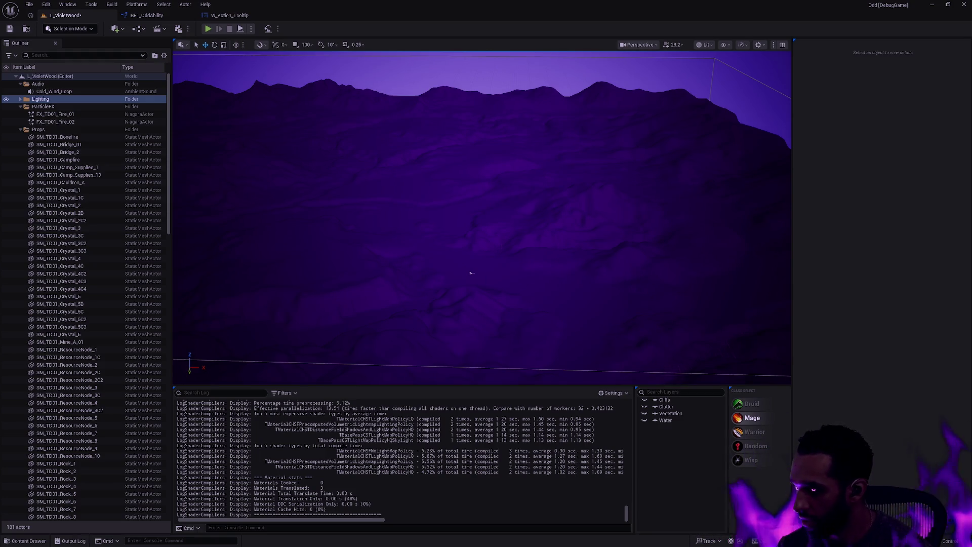
left_click_drag(631, 232, 640, 252)
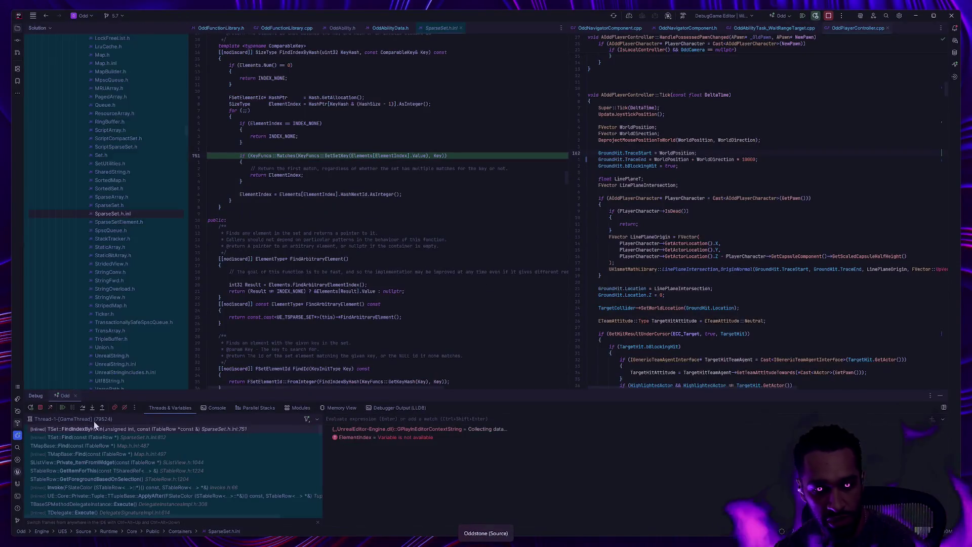
- Resume the Rider debug session and fly up to overlook the whole landscape
left_click(63, 407)
mouse_move(463, 337)
left_mouse_down()
mouse_move(595, 345)
mouse_move(595, 294)
mouse_move(558, 332)
mouse_move(537, 312)
mouse_move(537, 283)
left_mouse_up()
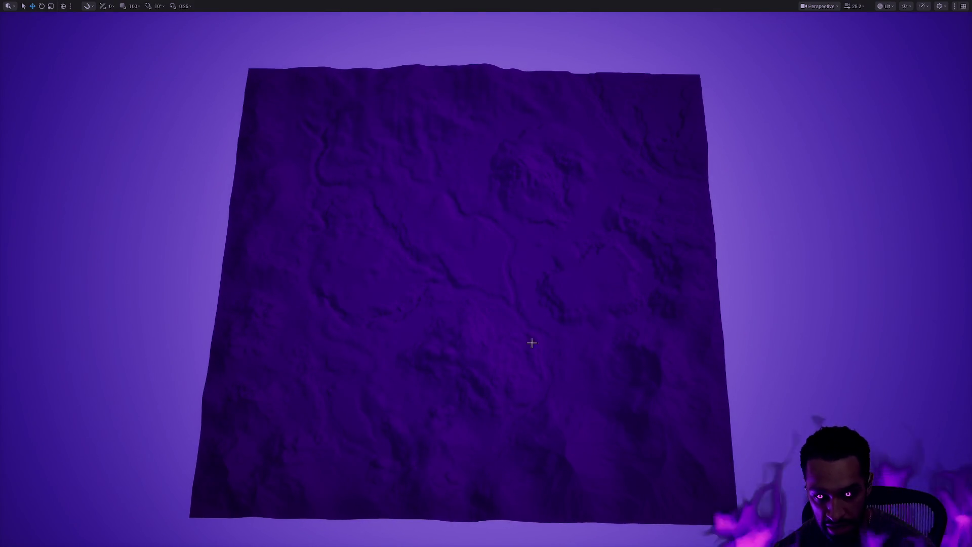
- Select Landscape3, frame it with F, fly over its surface, then exit full-screen with F11
left_click(532, 342)
mouse_move(532, 343)
left_mouse_down()
mouse_move(531, 400)
mouse_move(684, 395)
mouse_move(709, 365)
mouse_move(840, 354)
mouse_move(840, 375)
mouse_move(841, 350)
mouse_move(811, 350)
left_mouse_up()
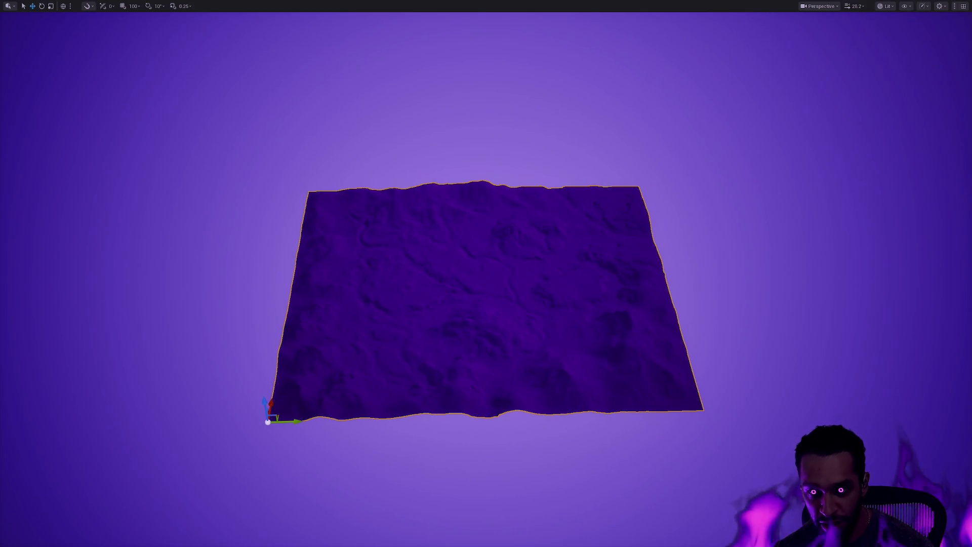
scroll(559, 317, "up", 10)
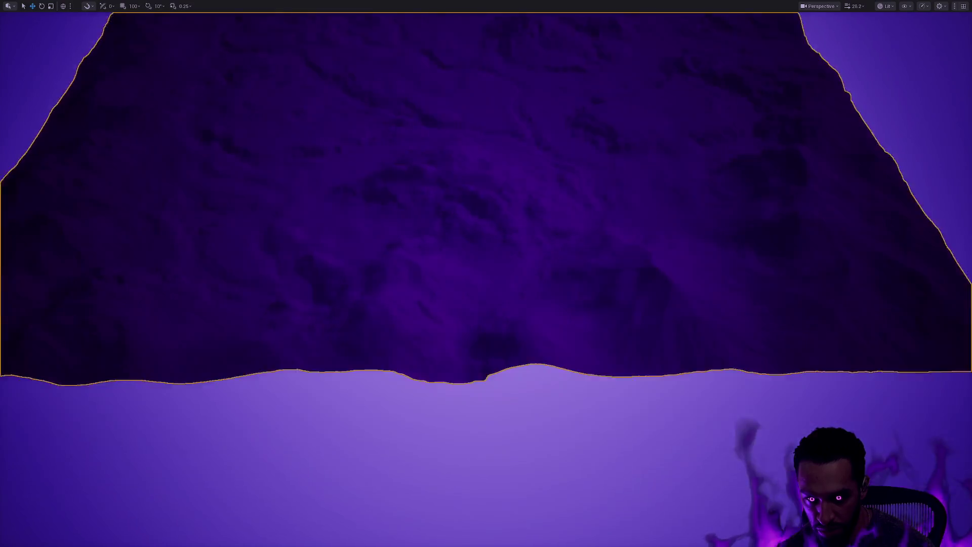
mouse_move(558, 317)
left_mouse_down()
mouse_move(558, 283)
mouse_move(558, 355)
mouse_move(553, 223)
mouse_move(537, 223)
mouse_move(557, 221)
mouse_move(557, 180)
left_mouse_up()
key("f")
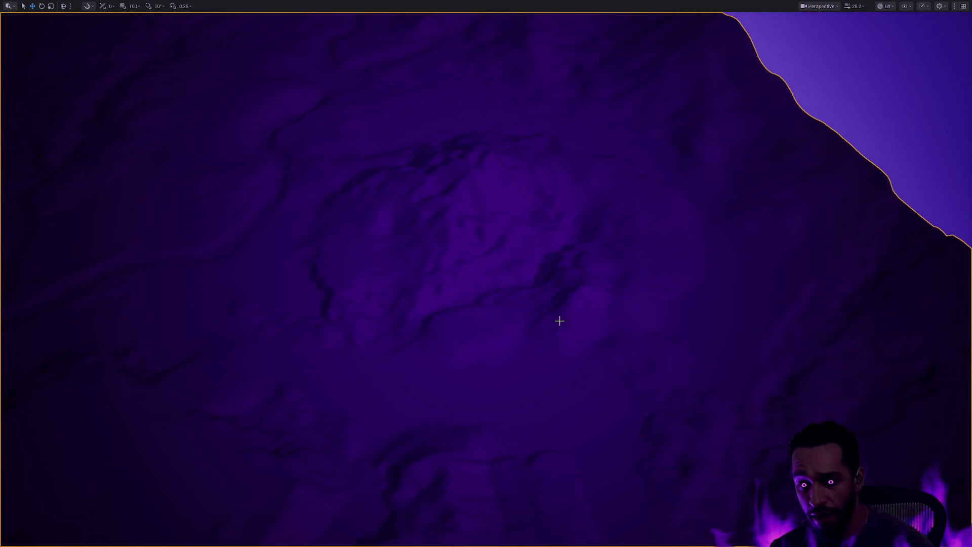
left_click_drag(553, 319, 558, 304)
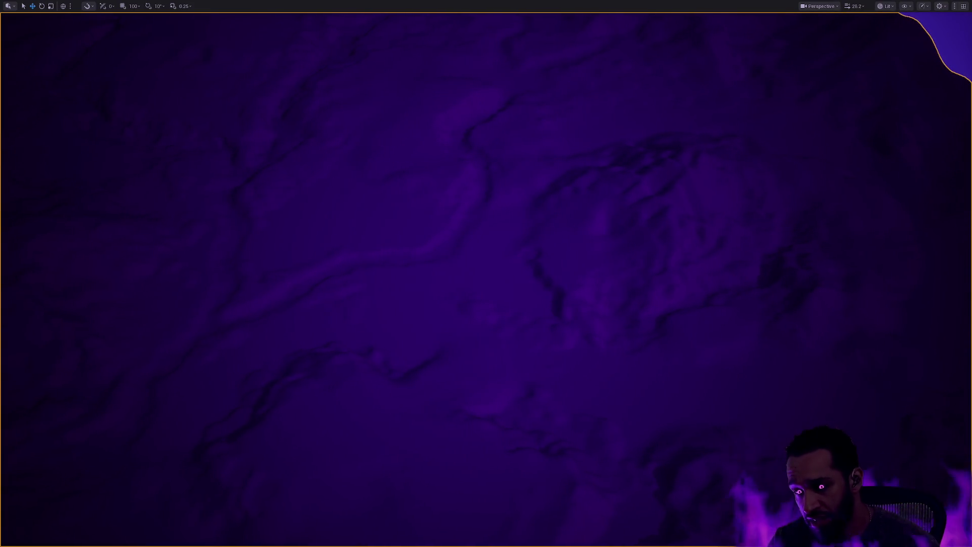
mouse_move(557, 304)
left_mouse_down()
mouse_move(557, 256)
mouse_move(549, 314)
left_mouse_up()
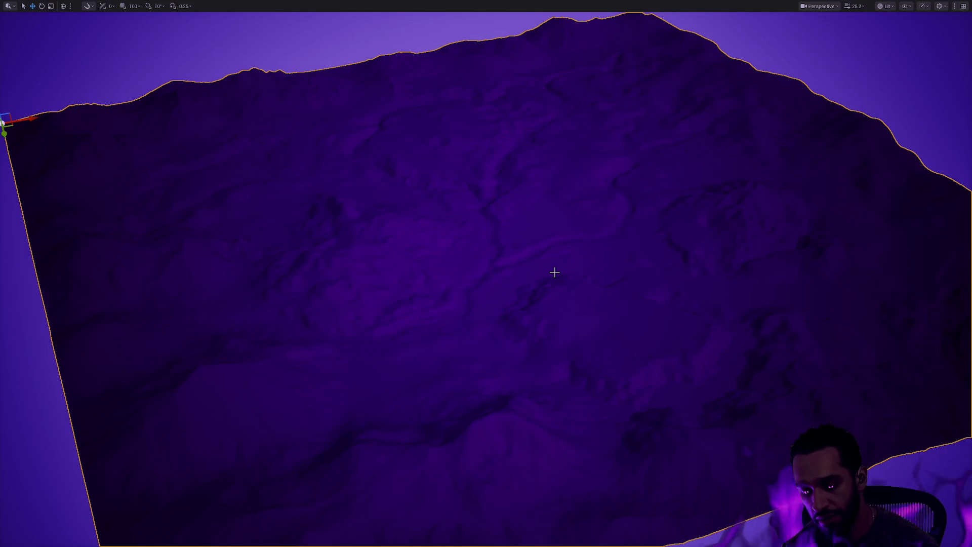
key("F11")
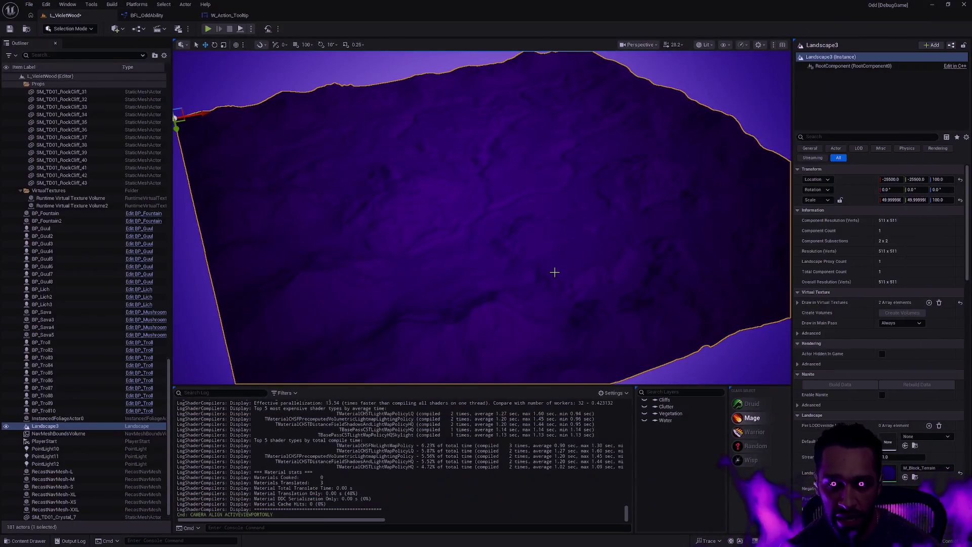
- Frame the whole landscape and toggle the Water layer's rivers on and off, leaving them hidden
mouse_move(619, 230)
left_mouse_down()
mouse_move(618, 202)
mouse_move(607, 225)
left_mouse_up()
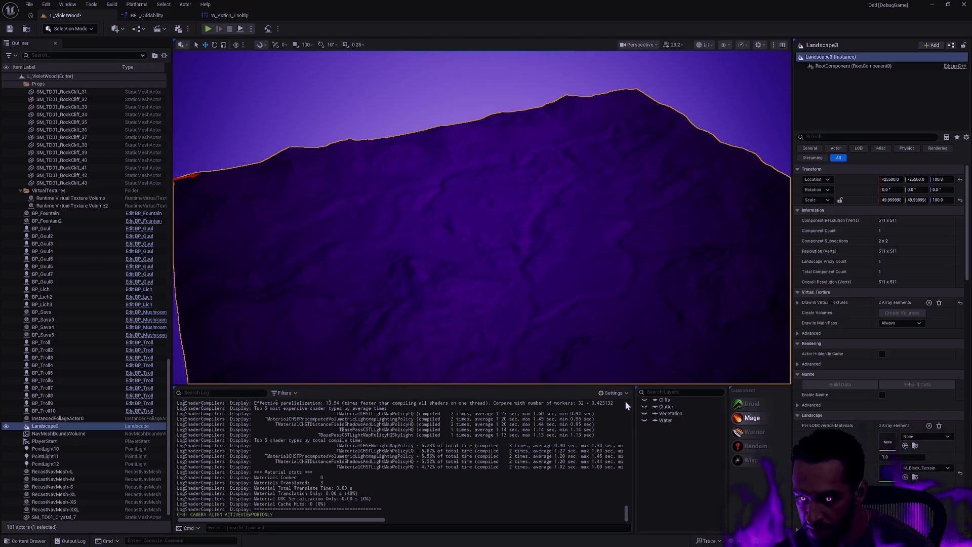
mouse_move(607, 366)
left_mouse_down()
mouse_move(607, 330)
mouse_move(563, 295)
left_mouse_up()
left_click(644, 421)
left_click(644, 423)
left_click(645, 422)
left_click(645, 422)
left_click(644, 422)
left_click(644, 422)
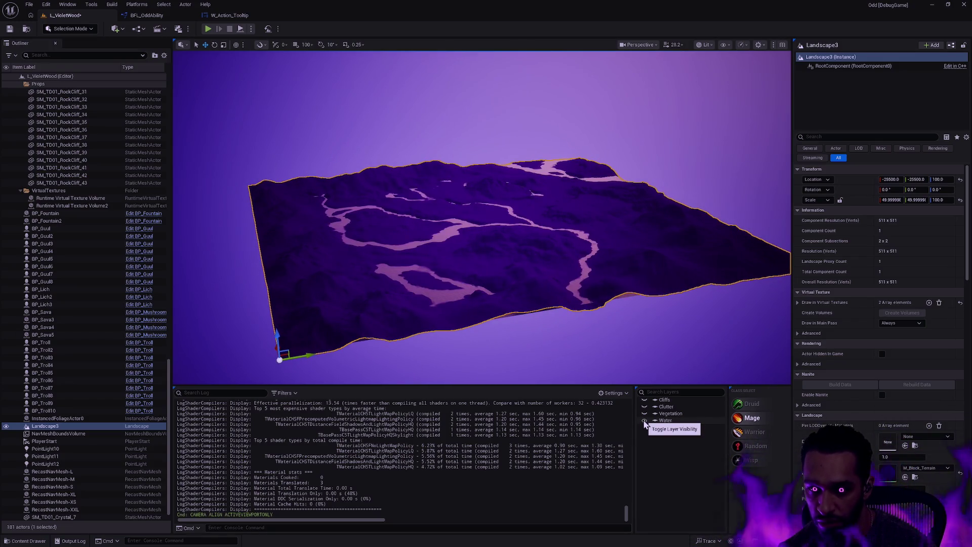
left_click(644, 422)
left_click(645, 423)
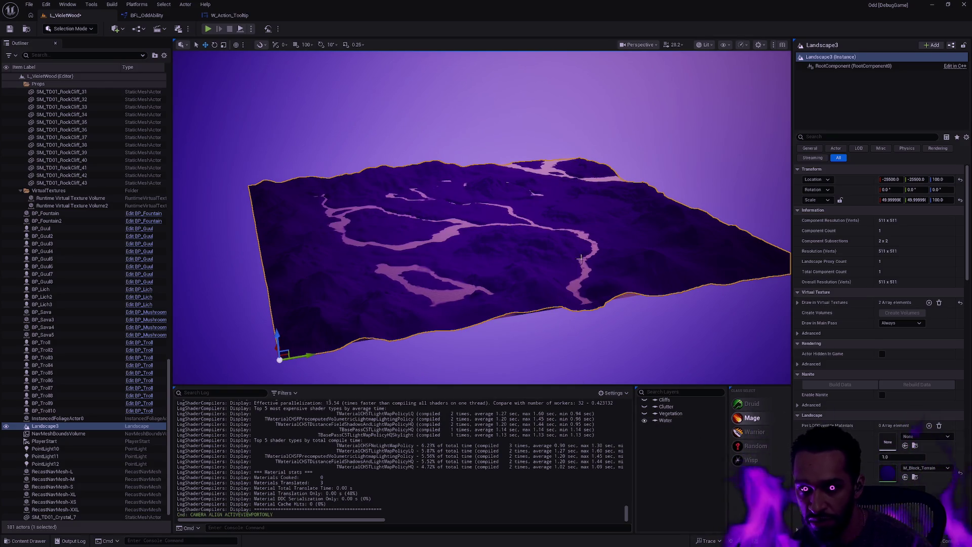
left_click(645, 421)
left_click(645, 421)
scroll(520, 218, "up", 5)
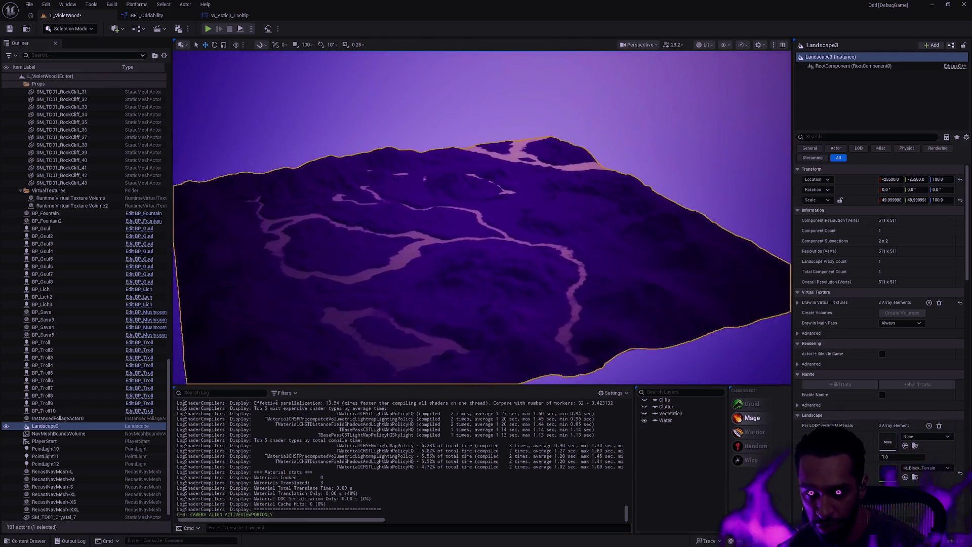
left_click(645, 420)
- Show the Cliffs layer, deselect Landscape3, then show the Water and Vegetation layers
left_click(645, 400)
scroll(573, 302, "up", 5)
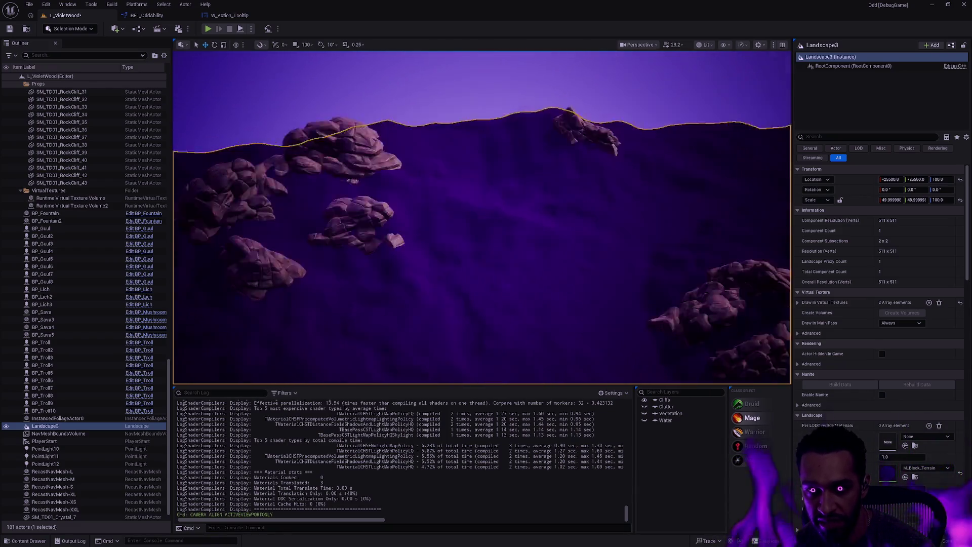
key("Escape")
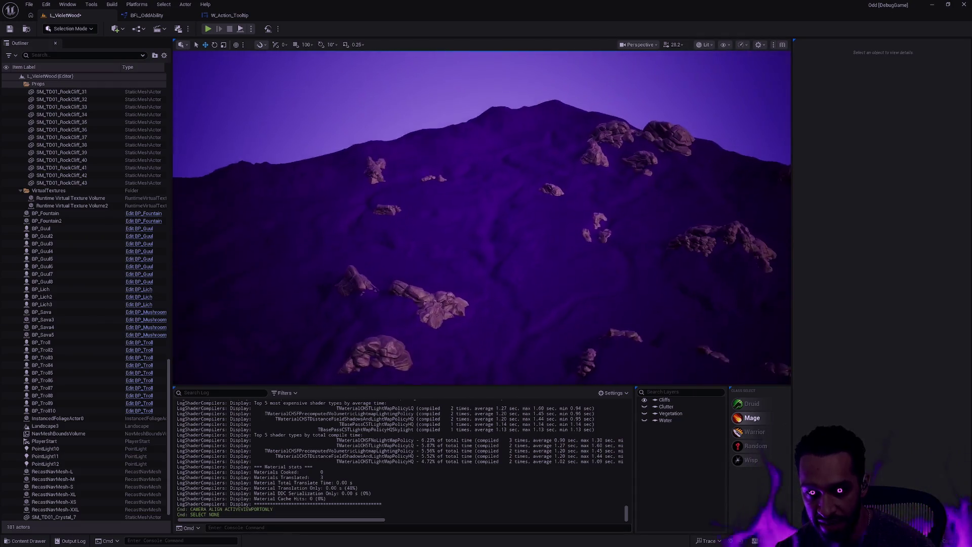
left_click(645, 421)
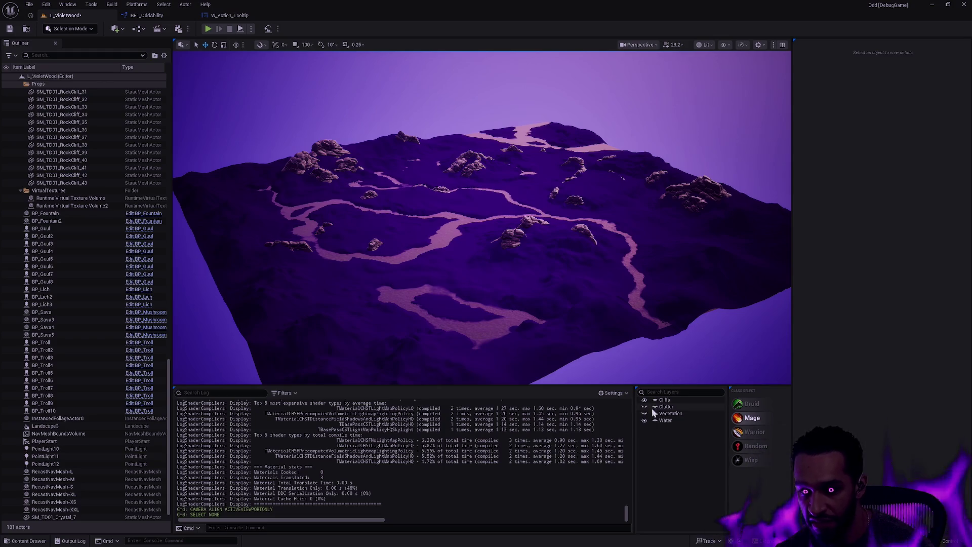
left_click(645, 413)
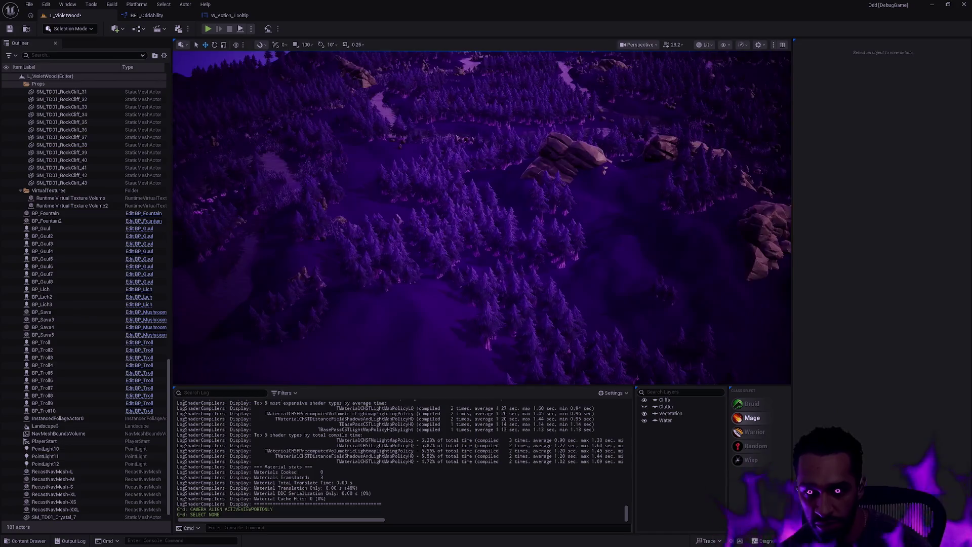
- Select and inspect the forest foliage from several overhead views
left_click(443, 258)
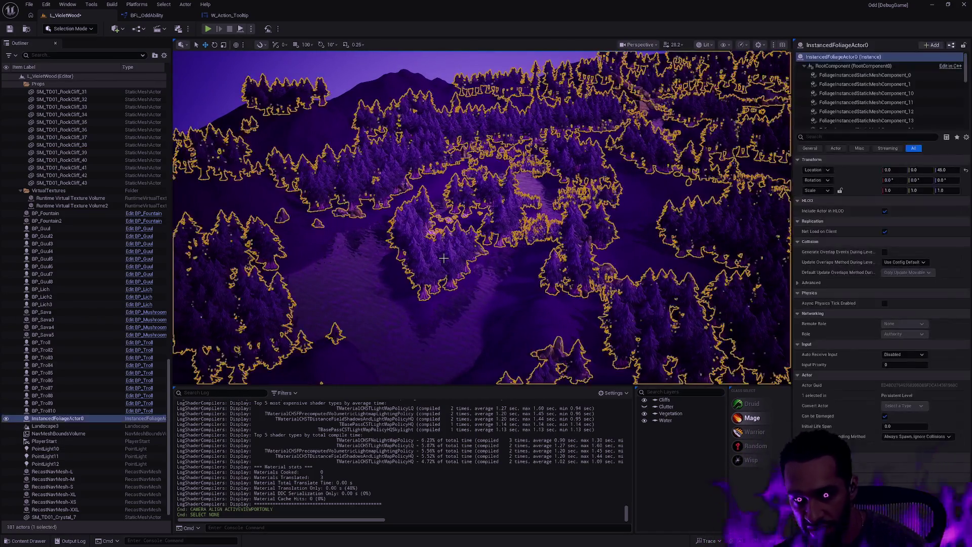
key("Escape")
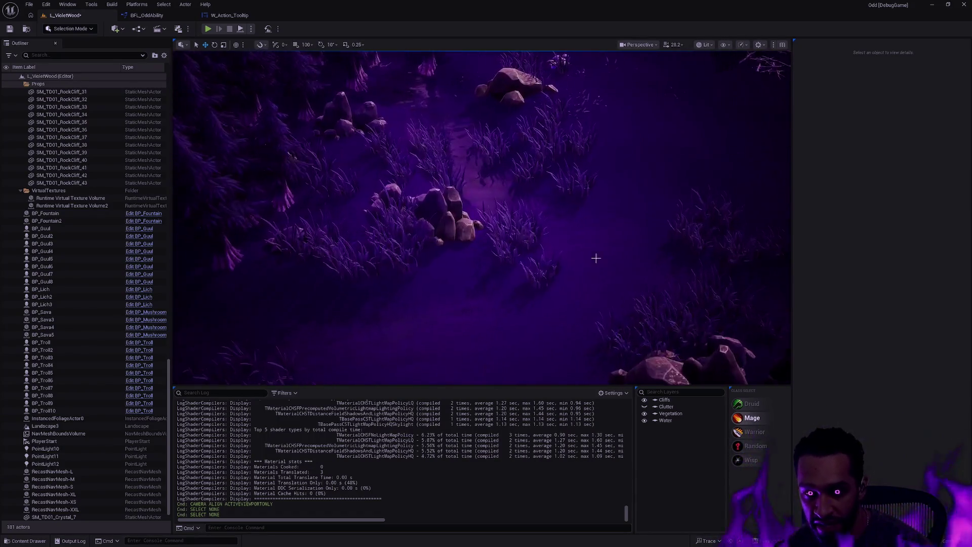
left_click(597, 259)
key("Escape")
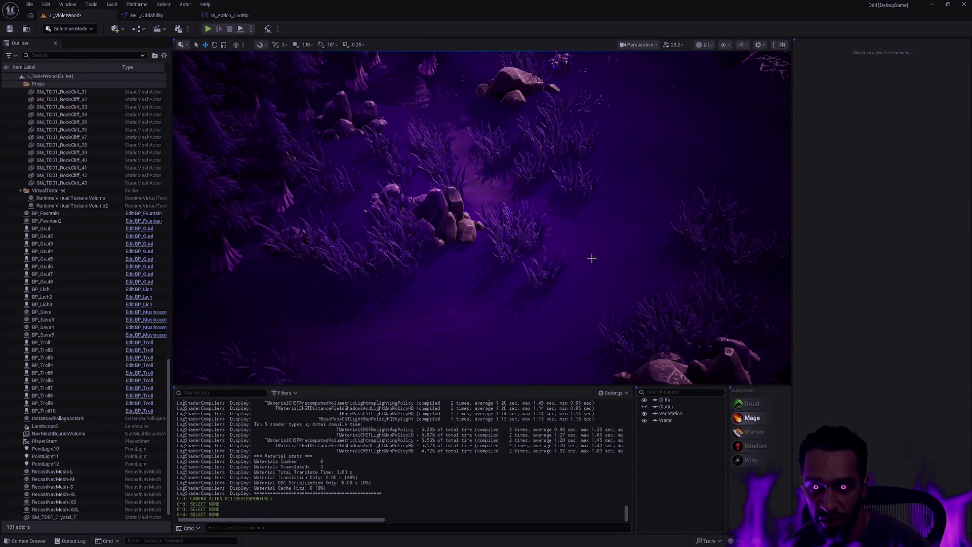
scroll(592, 259, "down", 5)
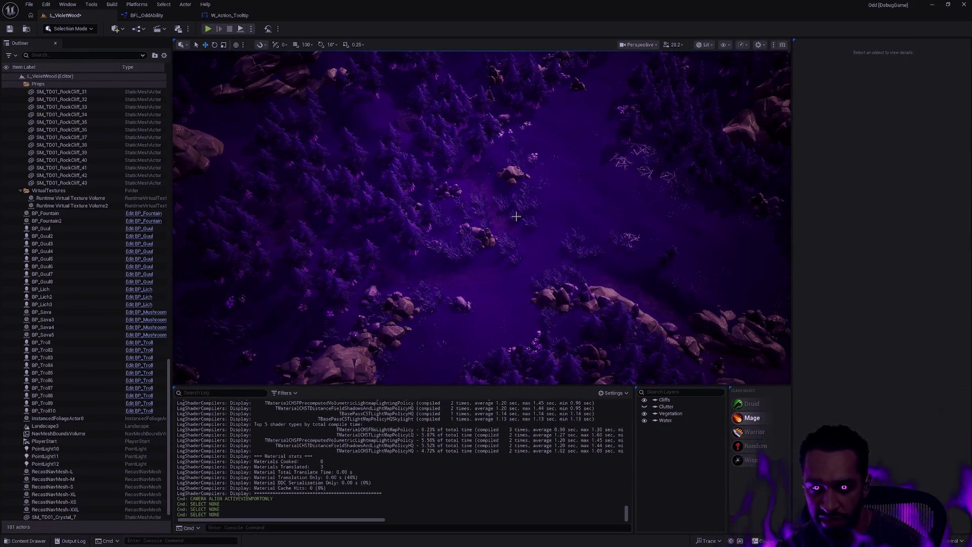
left_click_drag(535, 243, 570, 264)
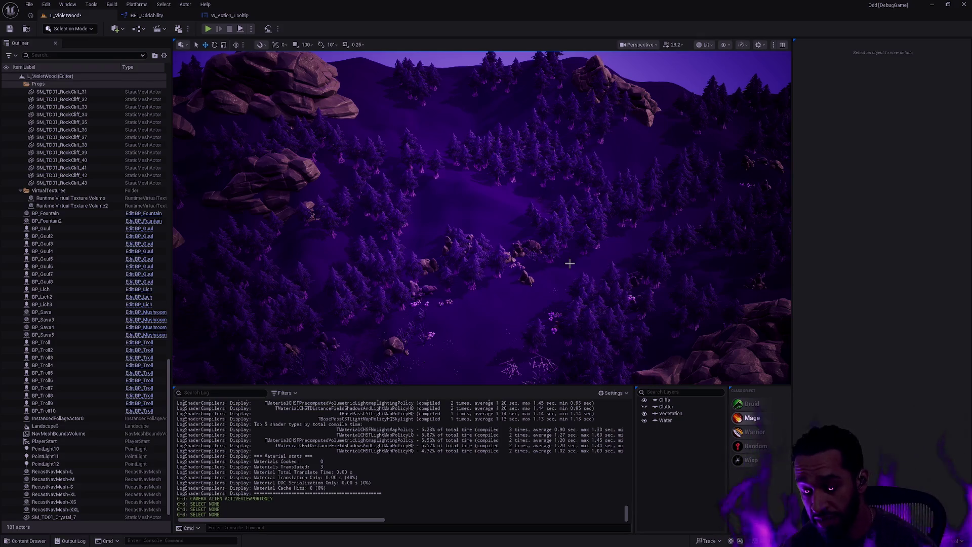
left_click_drag(569, 263, 570, 263)
- Hide the Vegetation layer and pull back to view the bare rocky landscape
left_click(645, 413)
mouse_move(580, 221)
left_mouse_down()
mouse_move(589, 233)
mouse_move(588, 222)
left_mouse_up()
left_click_drag(434, 190, 434, 190)
- Select Landscape3 and enter Landscape Mode on the sculpting tools
left_click(434, 191)
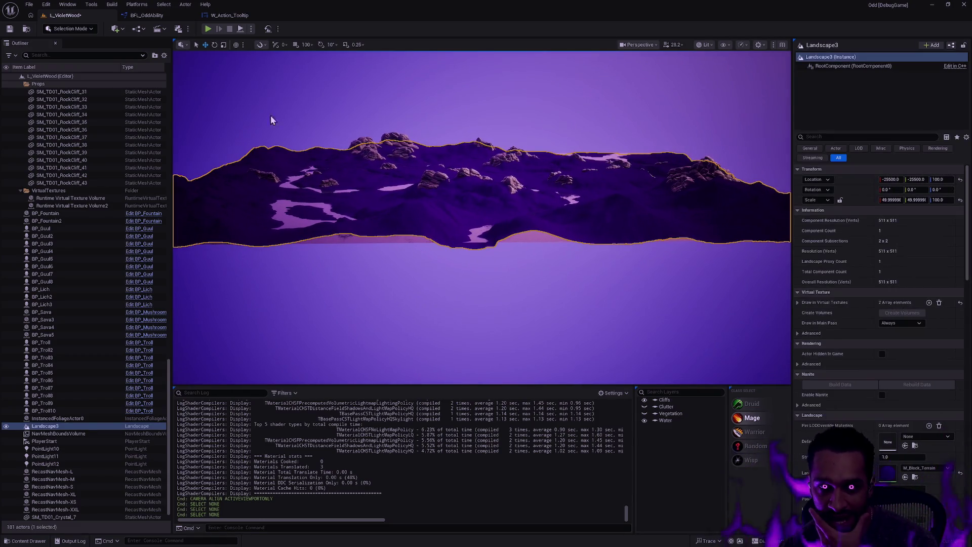
key("shift+2")
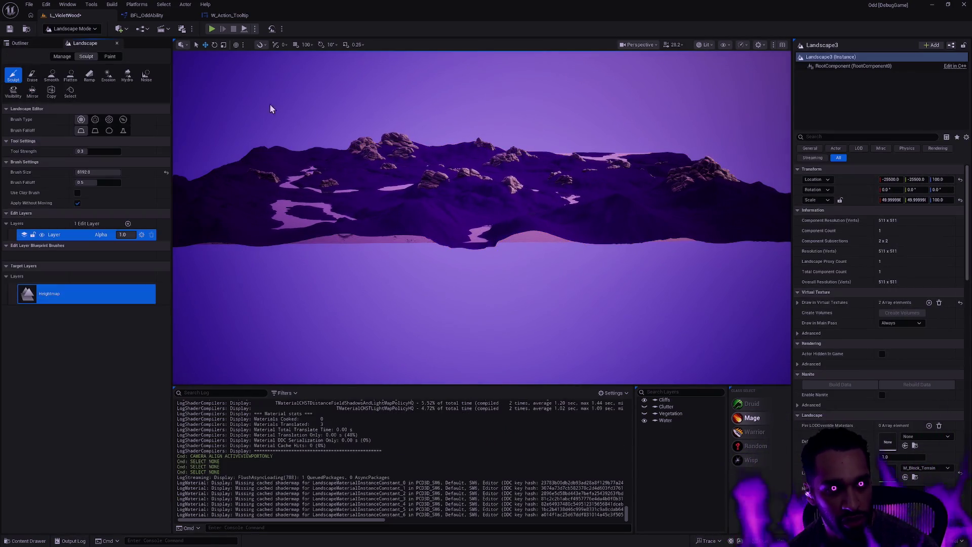
left_click(62, 56)
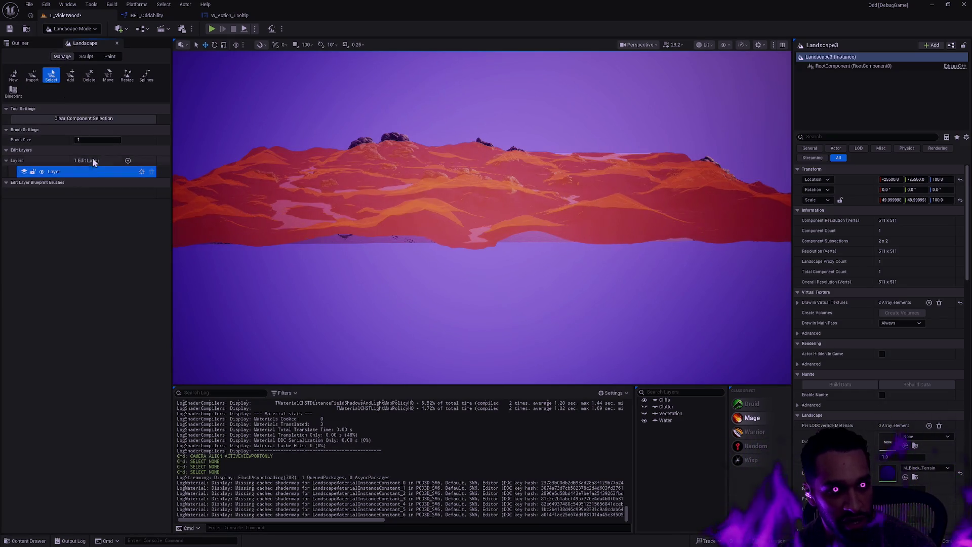
left_click(85, 58)
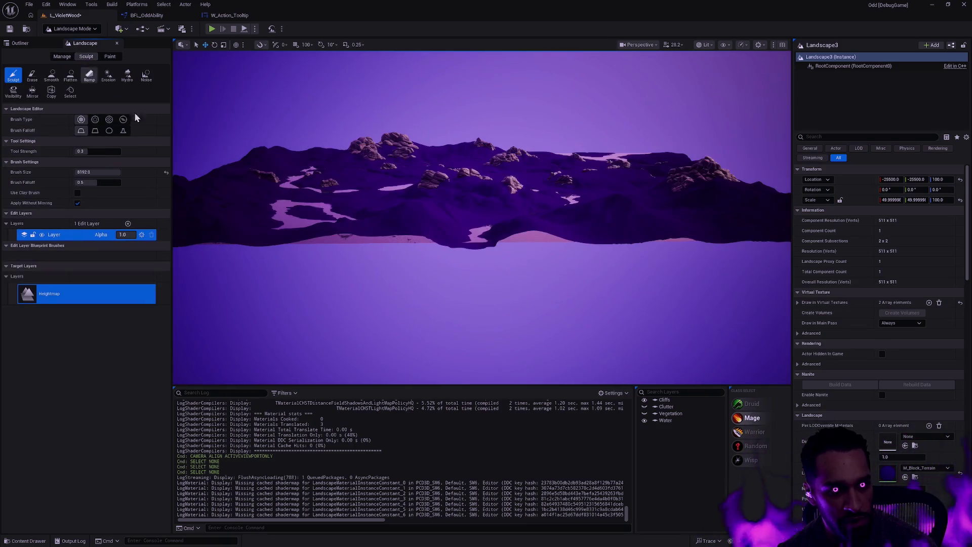
- Lower the edit layer's Layer Alpha, setting it to 0.1
left_click_drag(123, 235, 119, 235)
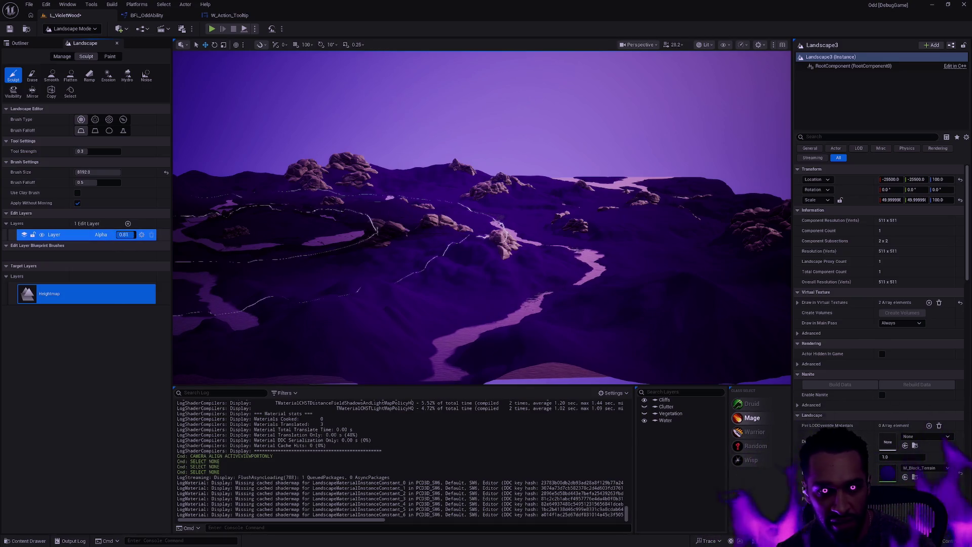
left_click_drag(124, 234, 208, 235)
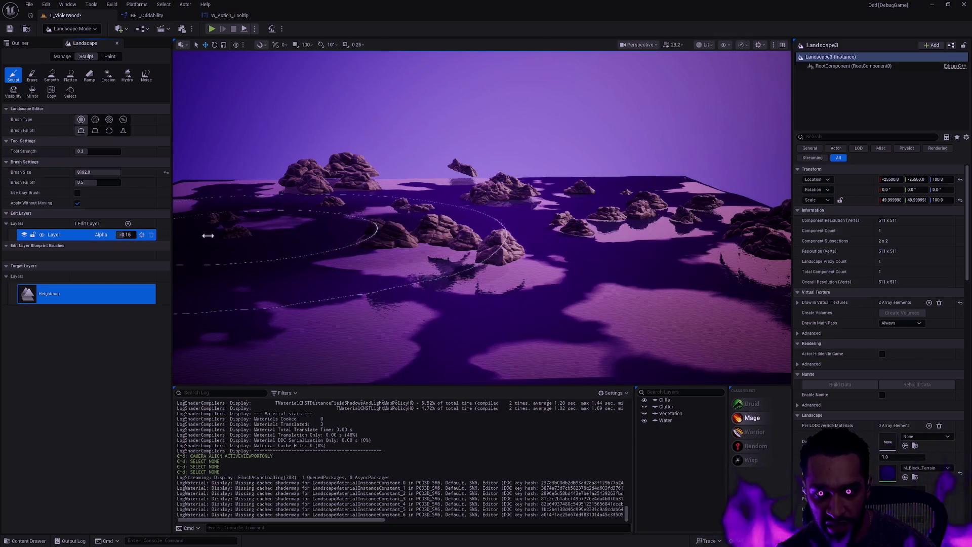
left_click(138, 236)
type("0.1")
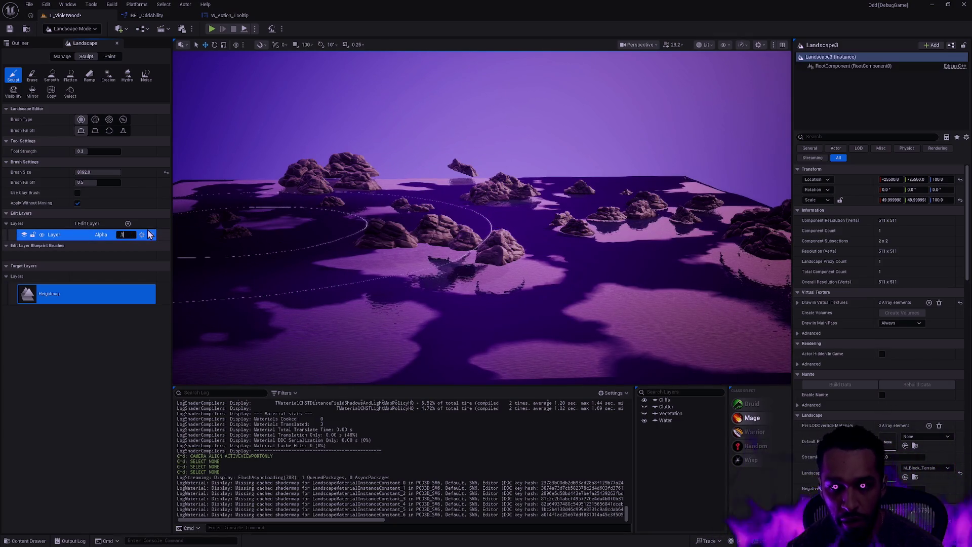
key("Return")
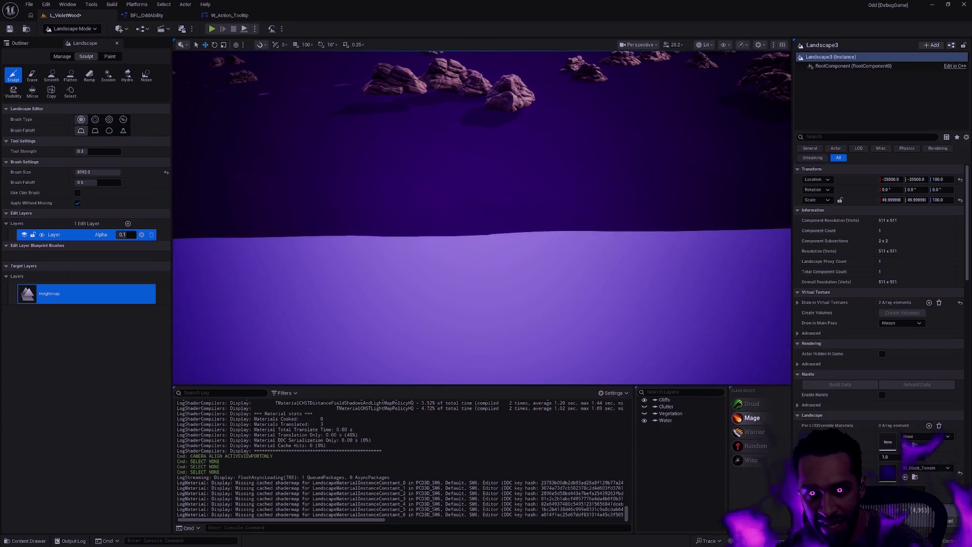
- Restore the Layer Alpha to 1.0 so the terrain keeps full heights
left_click_drag(536, 283, 536, 278)
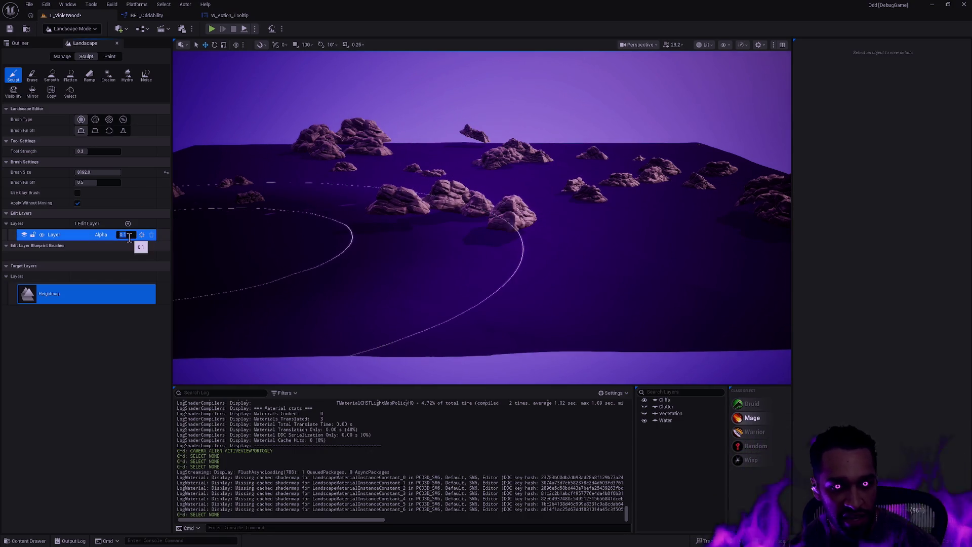
type("1")
key("Return")
- Leave Landscape Mode and fly over the bare purple slopes and cliff rocks
mouse_move(598, 159)
left_mouse_down()
mouse_move(771, 174)
mouse_move(710, 203)
left_mouse_up()
key("shift+1")
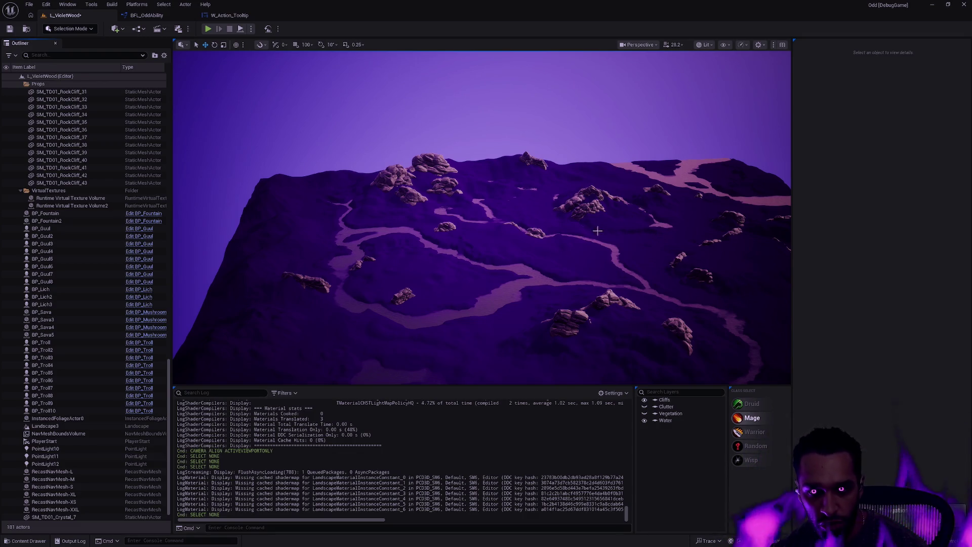
mouse_move(620, 242)
left_mouse_down()
mouse_move(616, 203)
mouse_move(616, 243)
mouse_move(604, 235)
left_mouse_up()
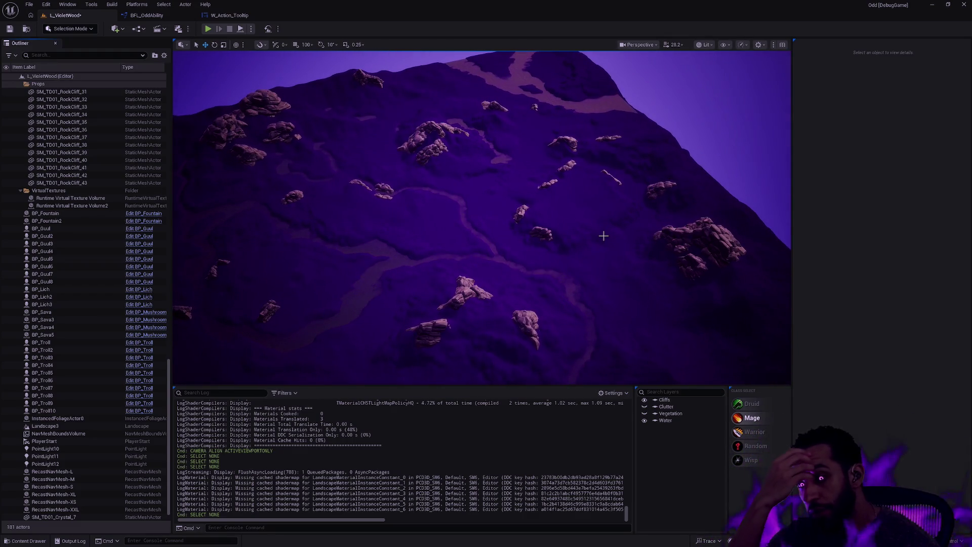
left_click_drag(596, 205, 514, 71)
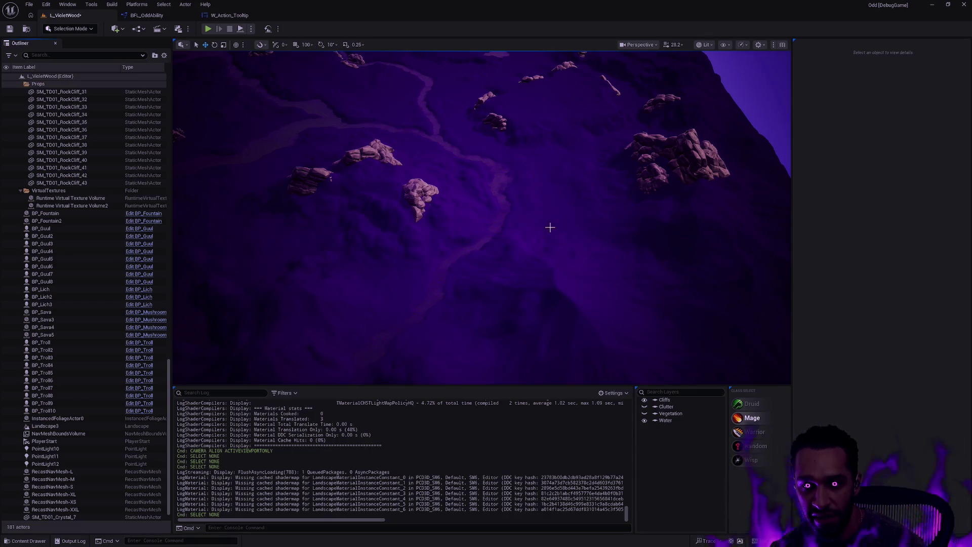
mouse_move(545, 221)
left_mouse_down()
mouse_move(545, 142)
mouse_move(546, 187)
left_mouse_up()
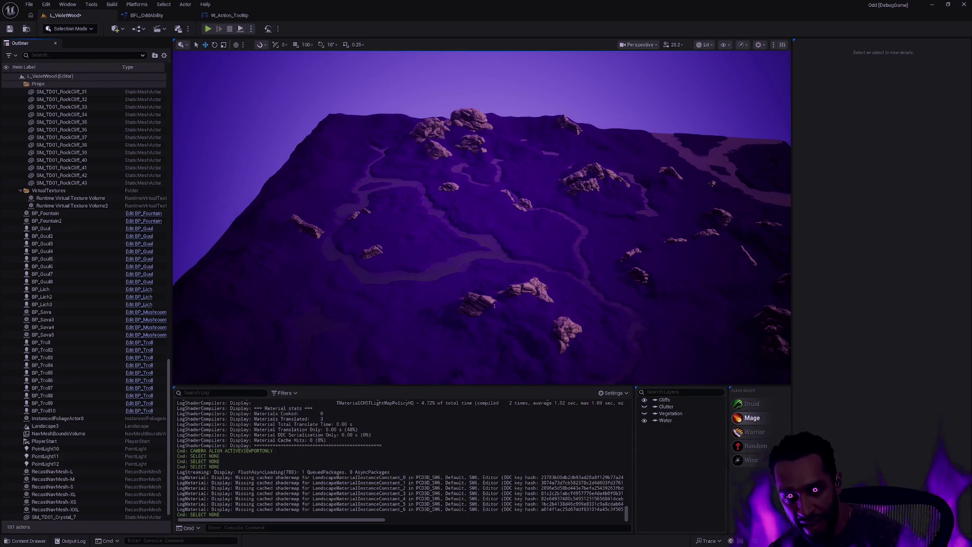
mouse_move(546, 187)
left_mouse_down()
mouse_move(546, 167)
mouse_move(579, 220)
left_mouse_up()
mouse_move(595, 257)
left_mouse_down()
mouse_move(458, 159)
mouse_move(458, 175)
mouse_move(563, 209)
left_mouse_up()
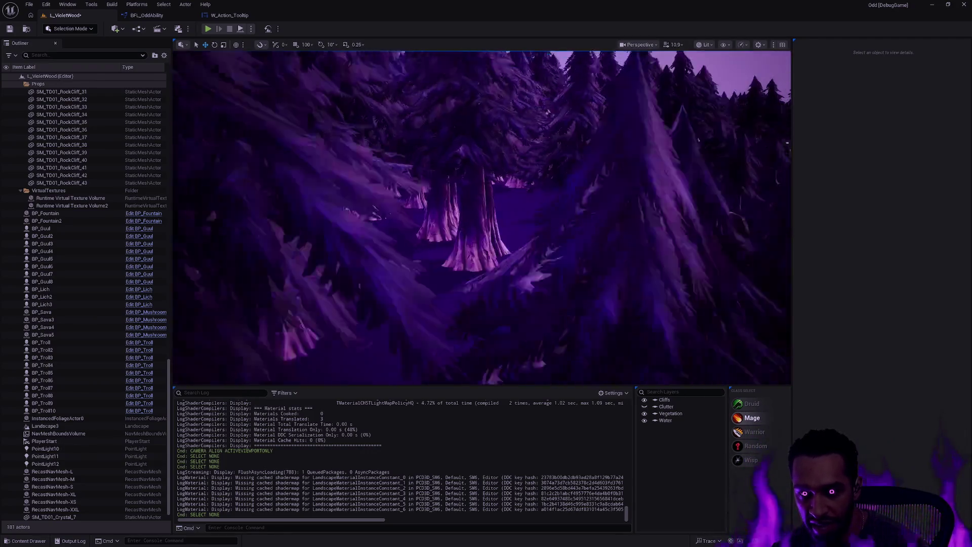
left_click(452, 231)
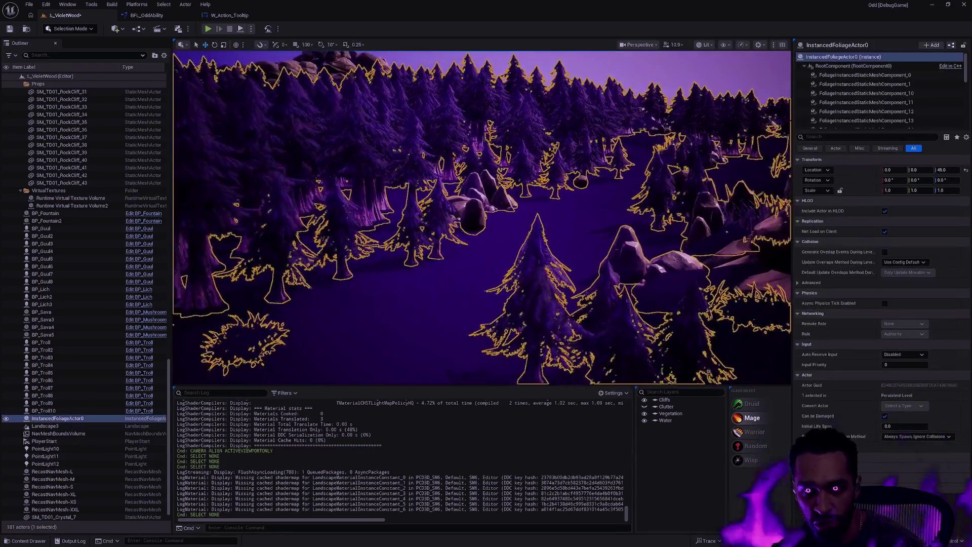
key("Escape")
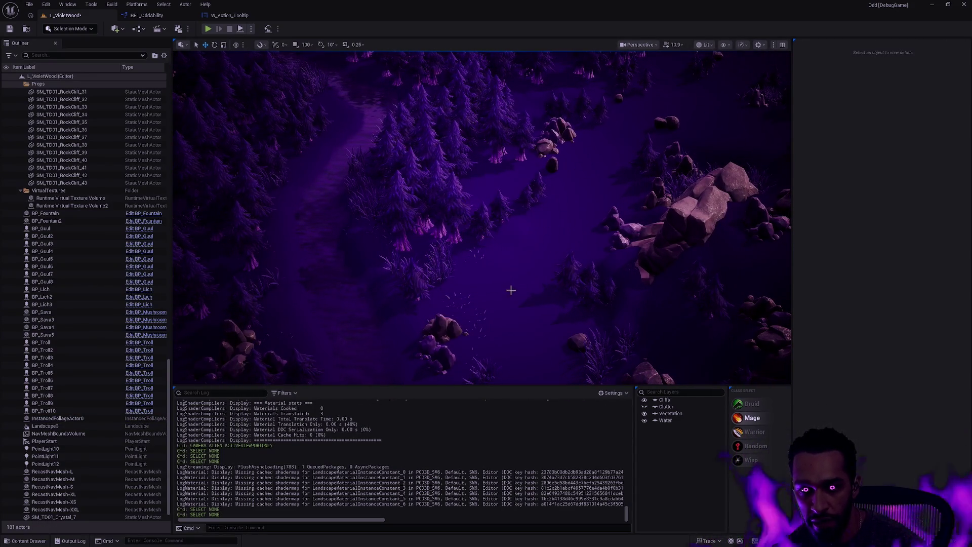
mouse_move(519, 196)
left_mouse_down()
mouse_move(458, 217)
mouse_move(461, 225)
left_mouse_up()
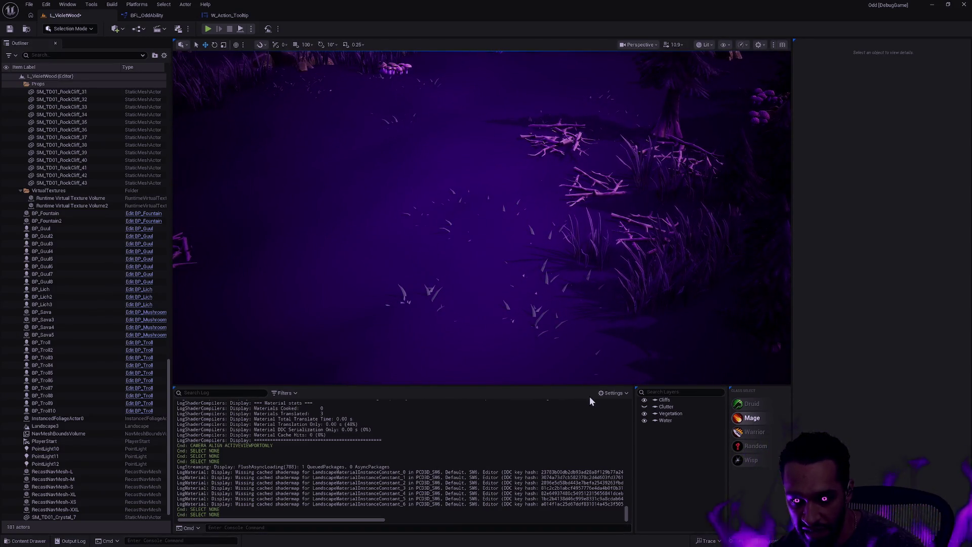
left_click(644, 414)
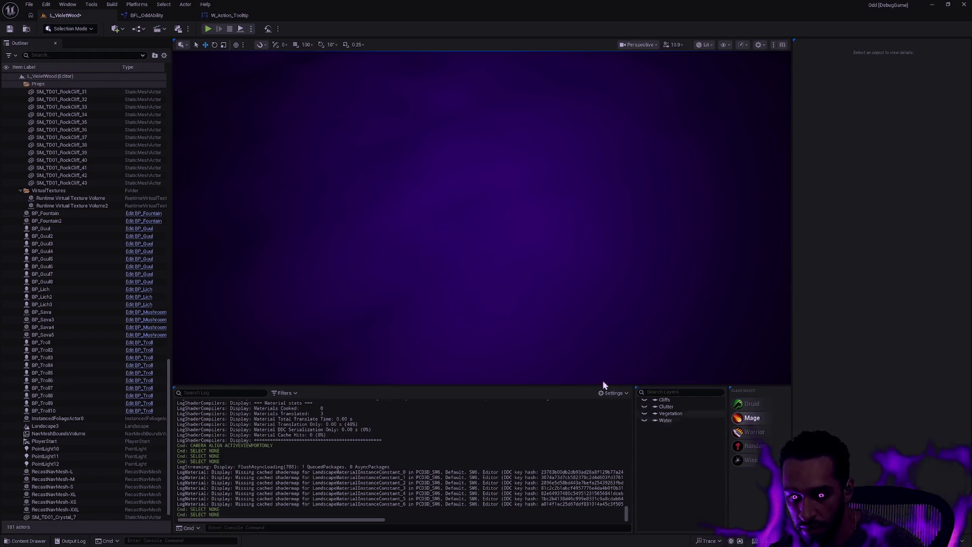
- Turn on visibility for the Cliffs, Clutter, Vegetation and Water layers
left_click(645, 420)
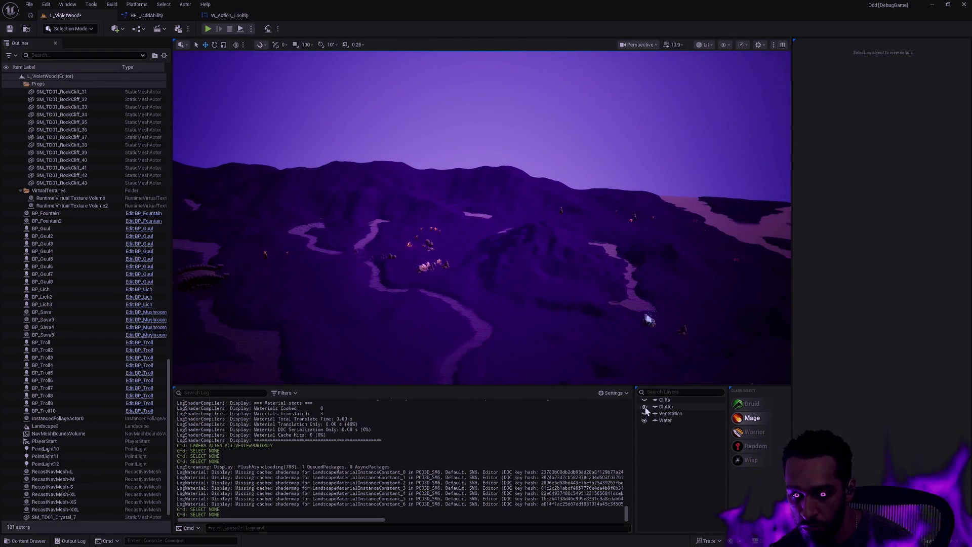
left_click(644, 400)
left_click(644, 413)
left_click(644, 407)
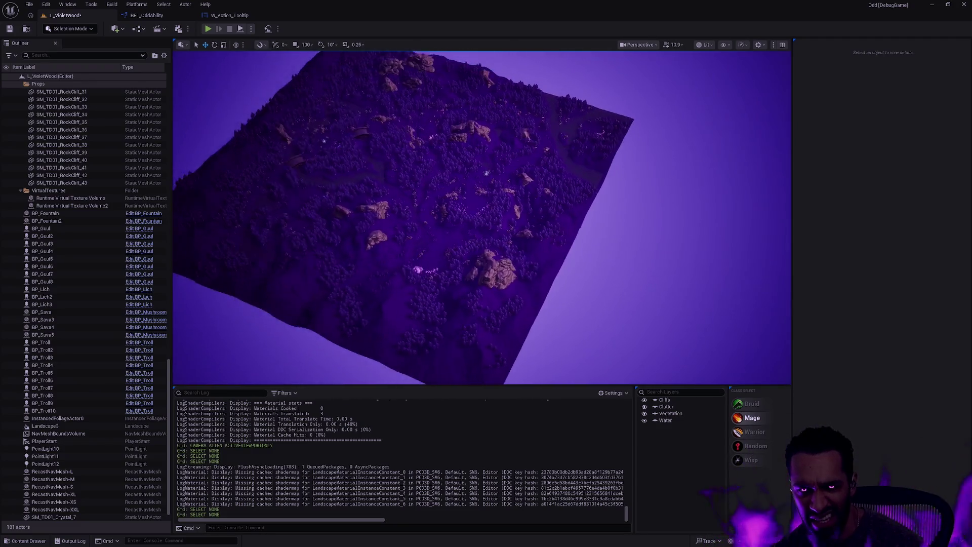
left_click(639, 45)
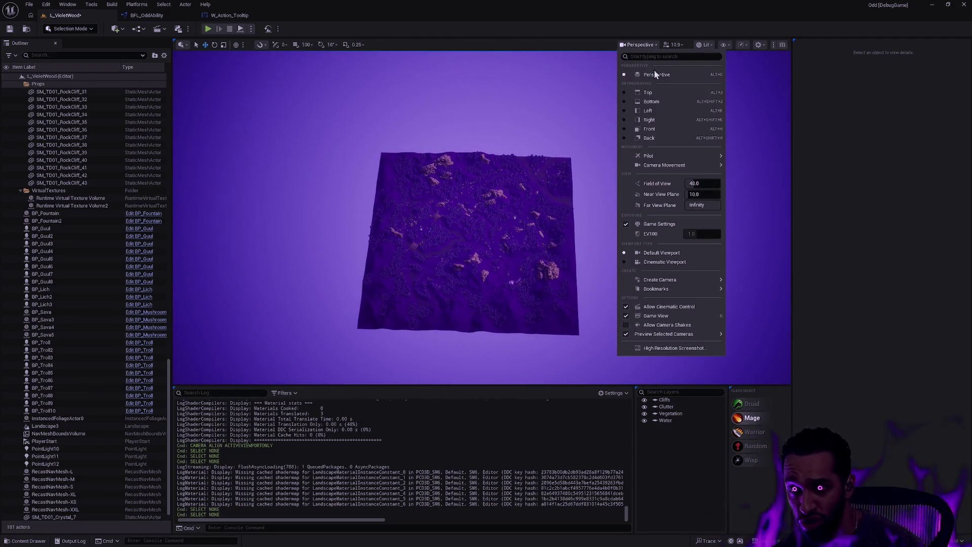
- Switch to Top wireframe view and measure the landscape's height and width
left_click(666, 94)
left_click_drag(606, 195, 552, 234)
scroll(552, 234, "down", 2)
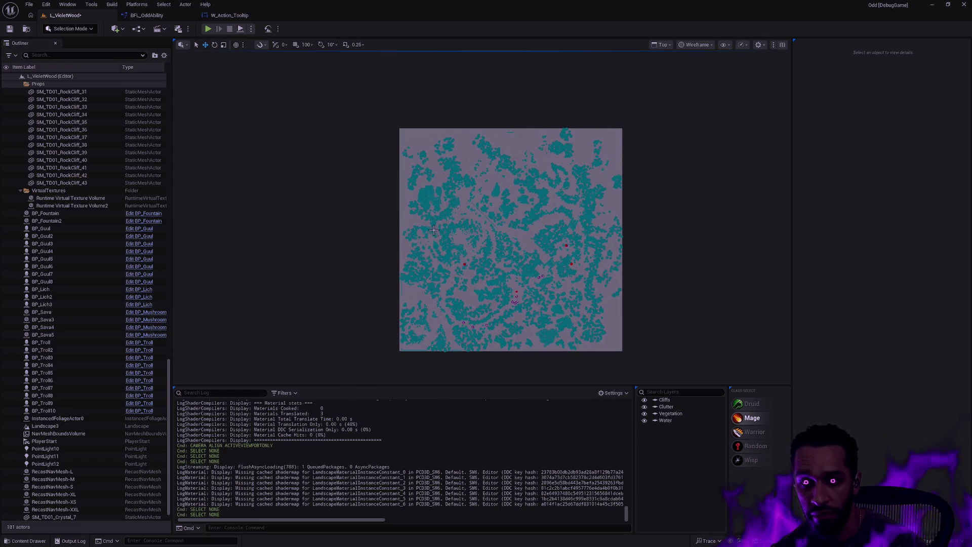
left_click_drag(398, 232, 624, 231)
left_click_drag(507, 129, 506, 351)
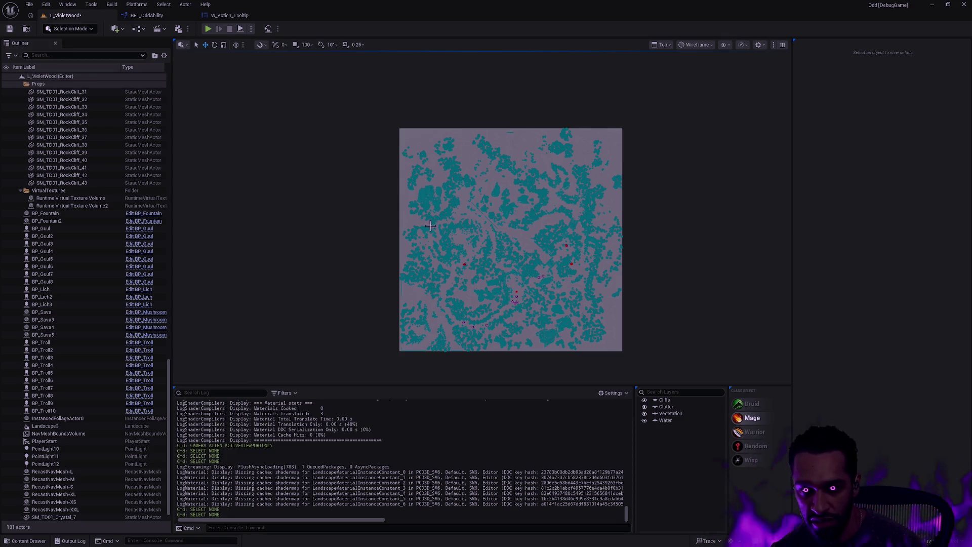
left_click_drag(404, 233, 625, 234)
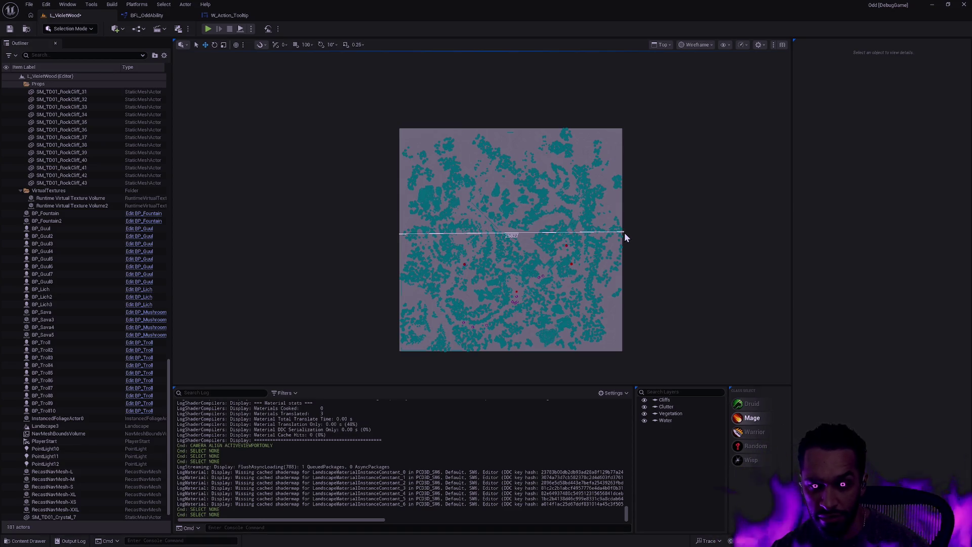
left_click_drag(626, 238, 623, 238)
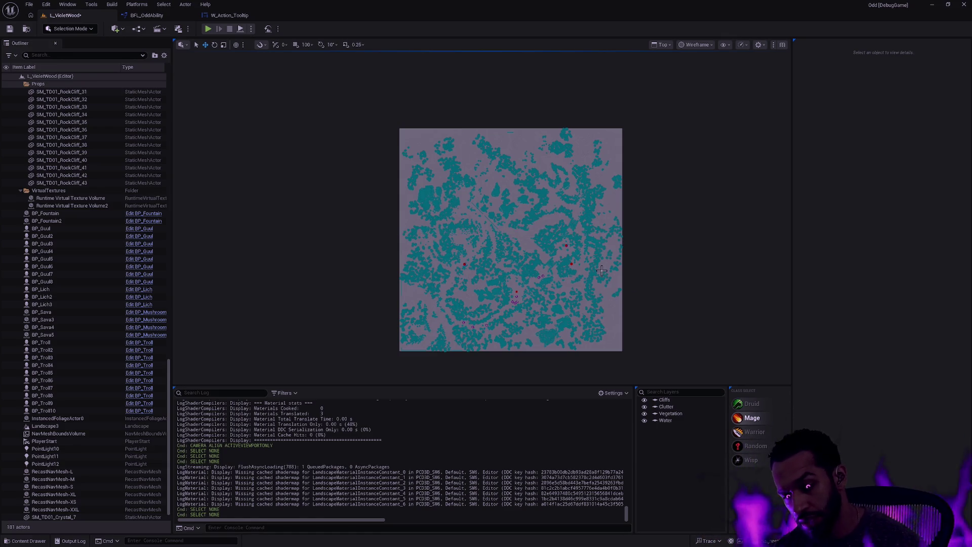
left_click_drag(357, 230, 570, 232)
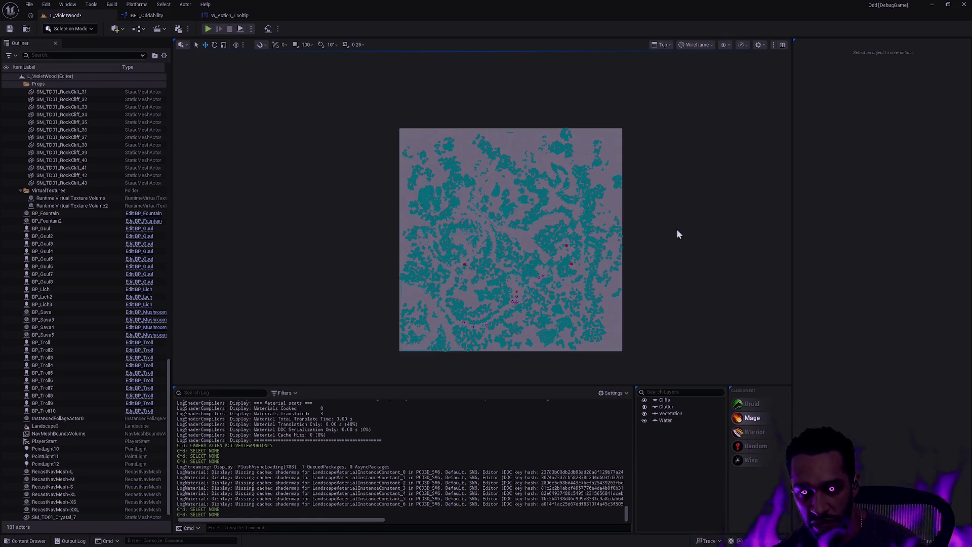
- Reposition the top view and remeasure the landscape's full width from its left edge
left_click_drag(514, 280, 395, 275)
scroll(533, 224, "down", 3)
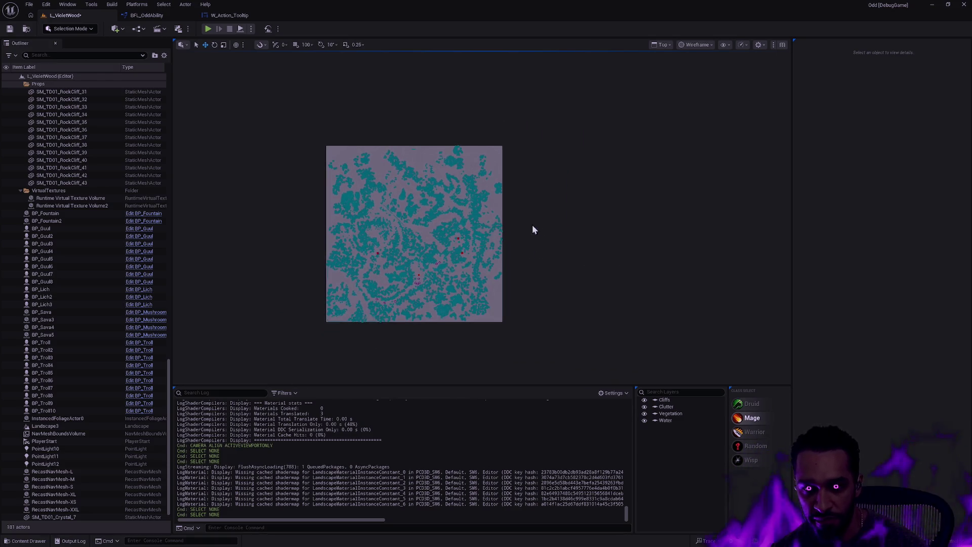
left_click_drag(583, 237, 472, 254)
scroll(471, 233, "down", 1)
mouse_move(293, 246)
left_mouse_down()
mouse_move(472, 257)
mouse_move(619, 239)
mouse_move(780, 248)
mouse_move(759, 250)
left_mouse_up()
scroll(709, 243, "down", 1)
left_click_drag(686, 241, 485, 235)
mouse_move(223, 236)
left_mouse_down()
mouse_move(735, 239)
mouse_move(721, 236)
left_mouse_up()
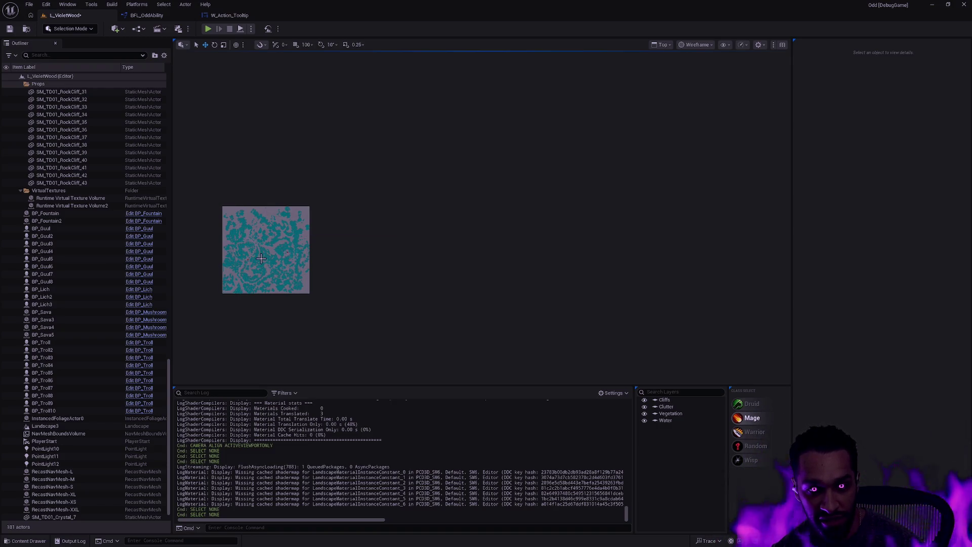
left_click_drag(323, 267, 527, 251)
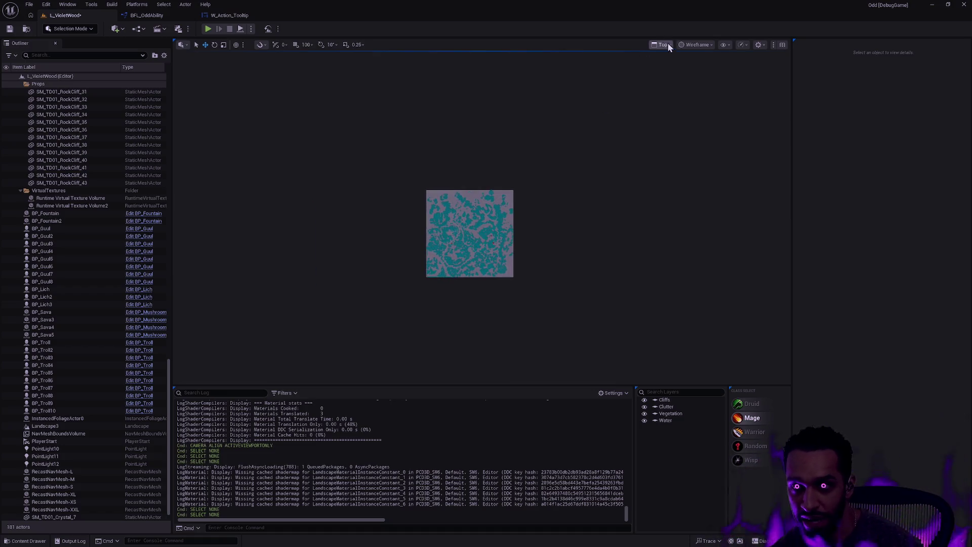
- Switch the viewport to Perspective and fly in over the lit forest
left_click(697, 44)
left_click(663, 44)
left_click(683, 77)
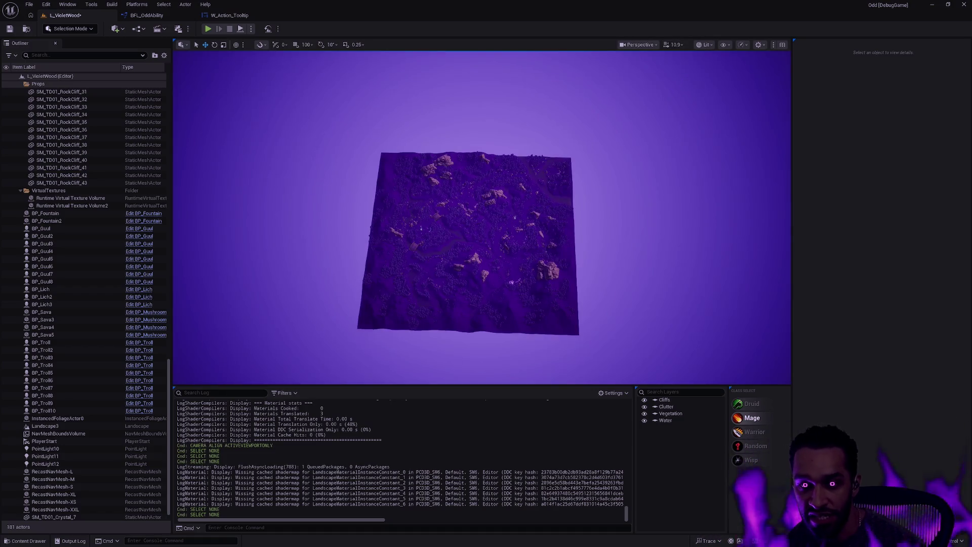
scroll(482, 217, "up", 10)
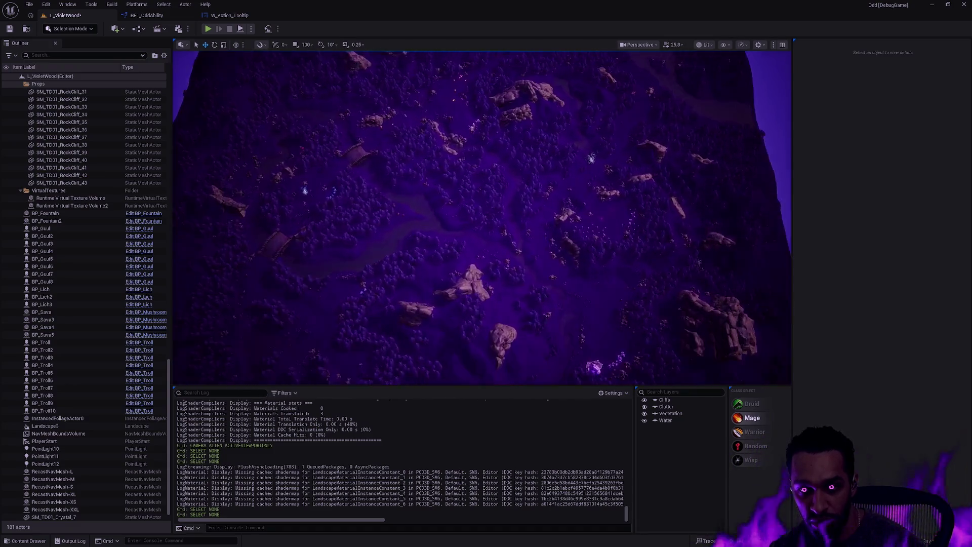
left_click_drag(659, 196, 689, 200)
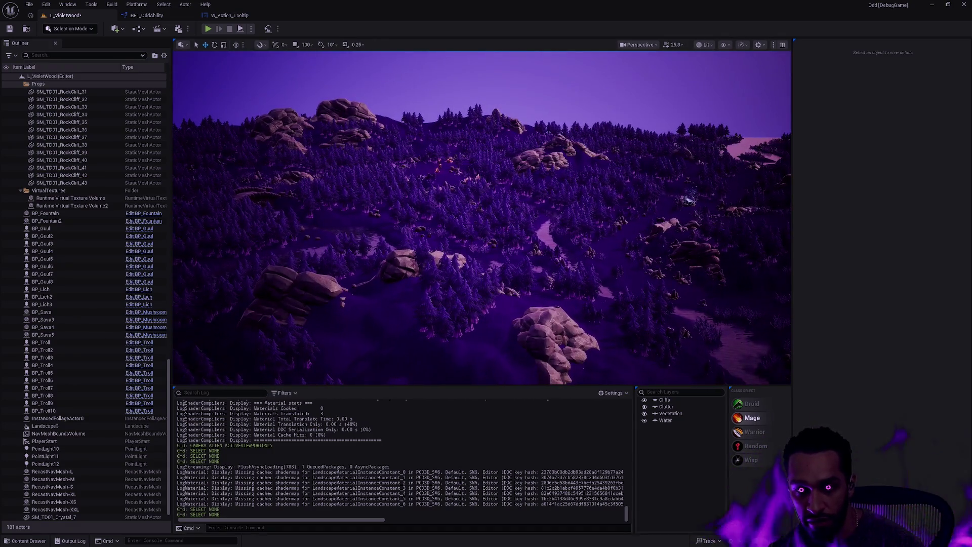
mouse_move(612, 260)
left_mouse_down()
mouse_move(612, 284)
mouse_move(612, 218)
left_mouse_up()
key("ctrl+space")
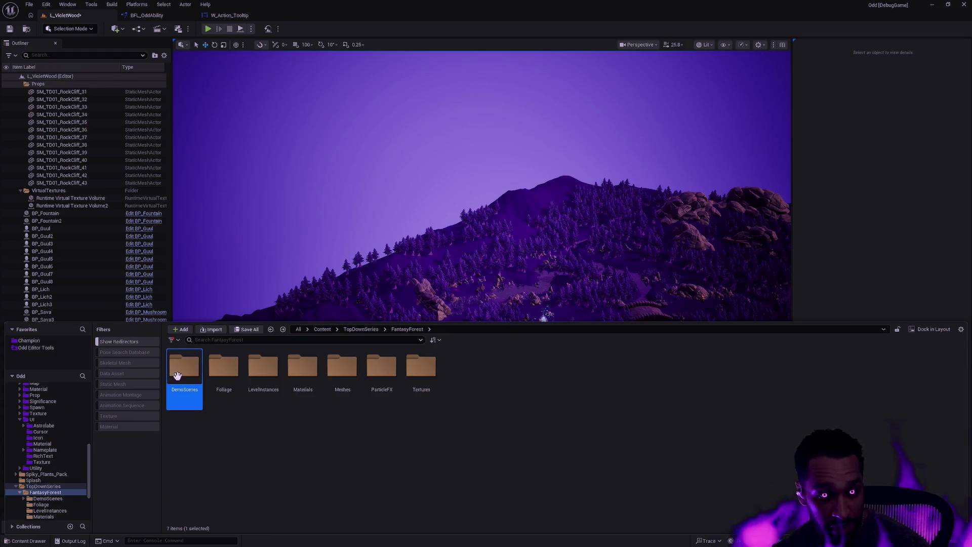
- Browse to Oddstone > Map > Terrarium and open L_Terrarium, choosing Don't Save
scroll(50, 436, "up", 6)
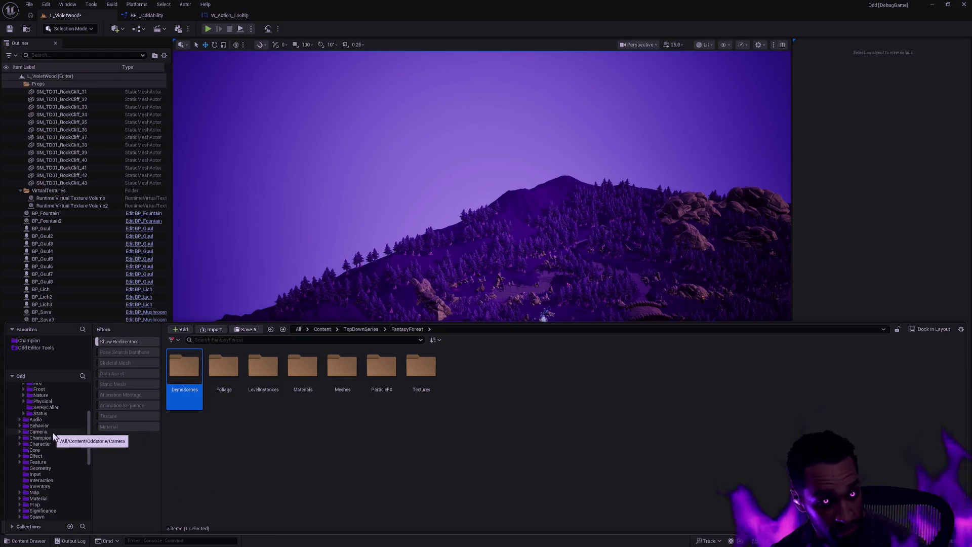
scroll(75, 437, "up", 3)
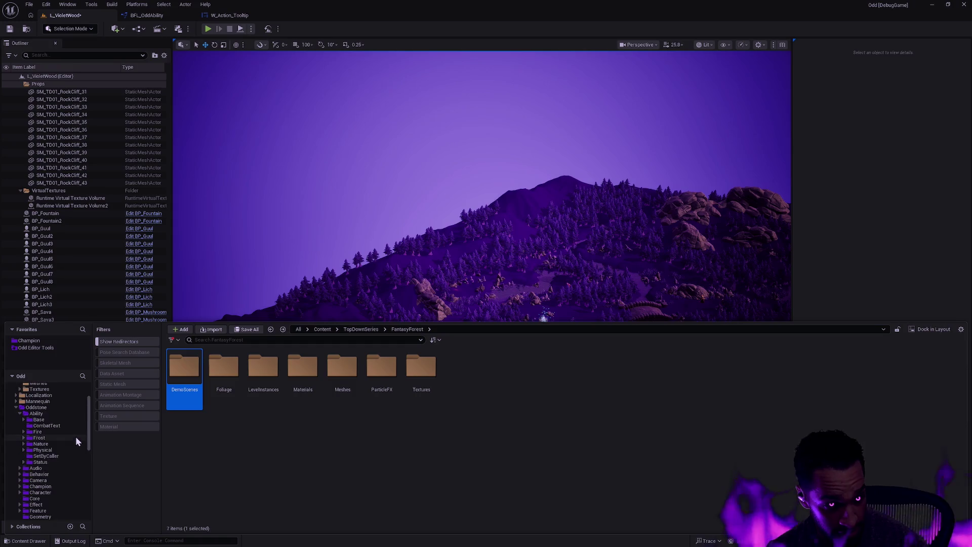
scroll(70, 454, "up", 3)
left_click(45, 448)
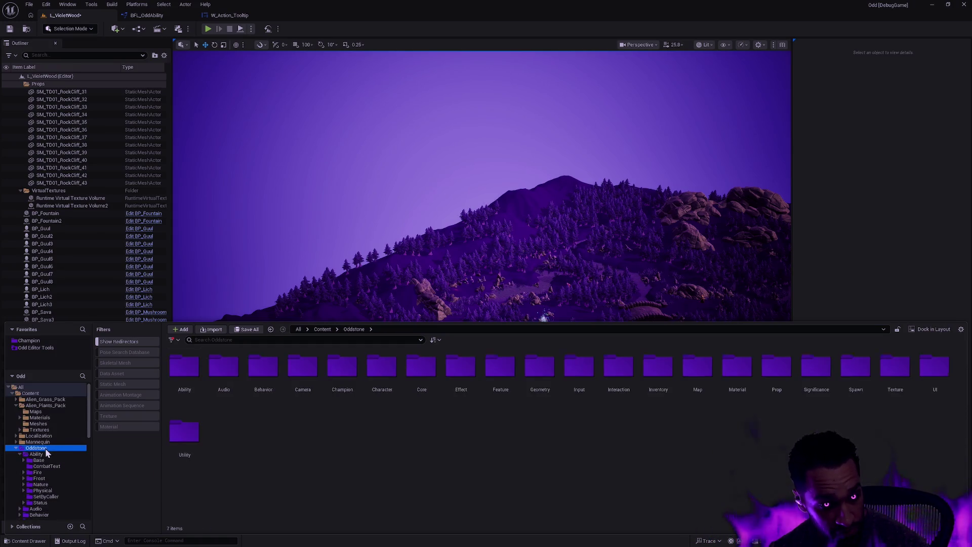
scroll(50, 469, "down", 3)
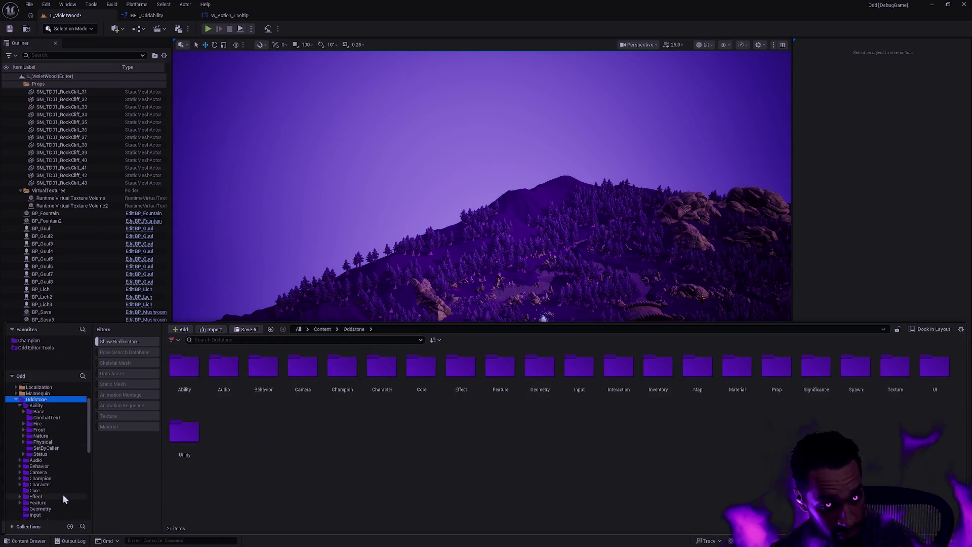
scroll(63, 499, "down", 3)
left_click(35, 484)
left_click(274, 371)
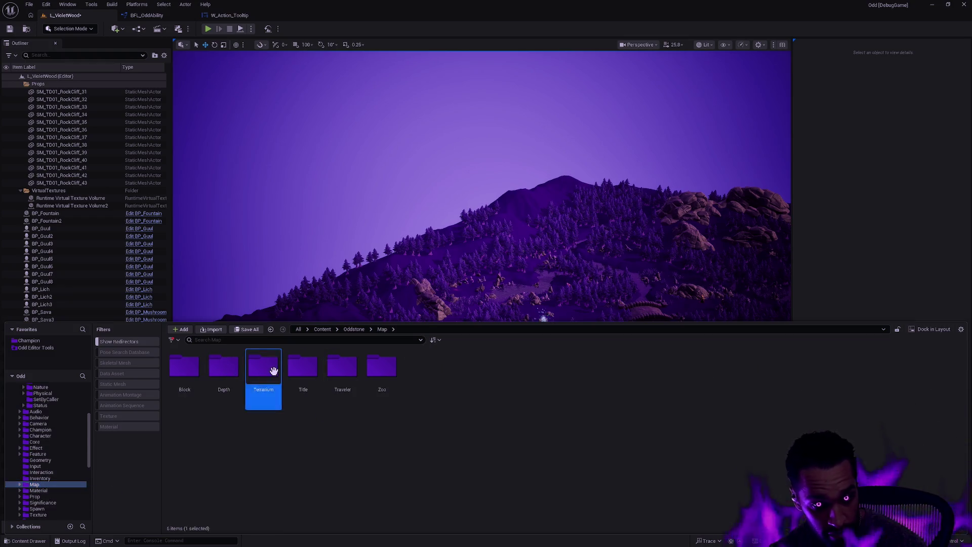
double_click(274, 371)
double_click(268, 369)
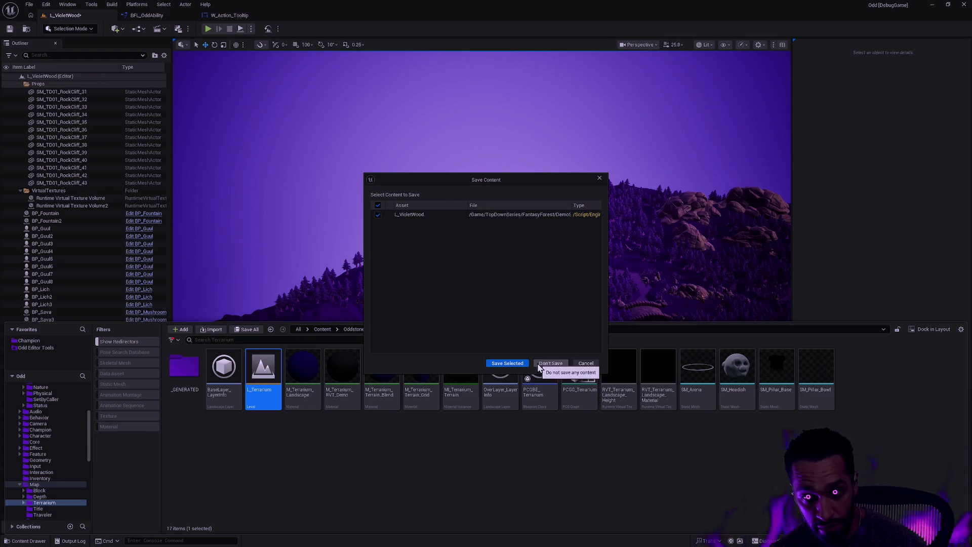
left_click(518, 363)
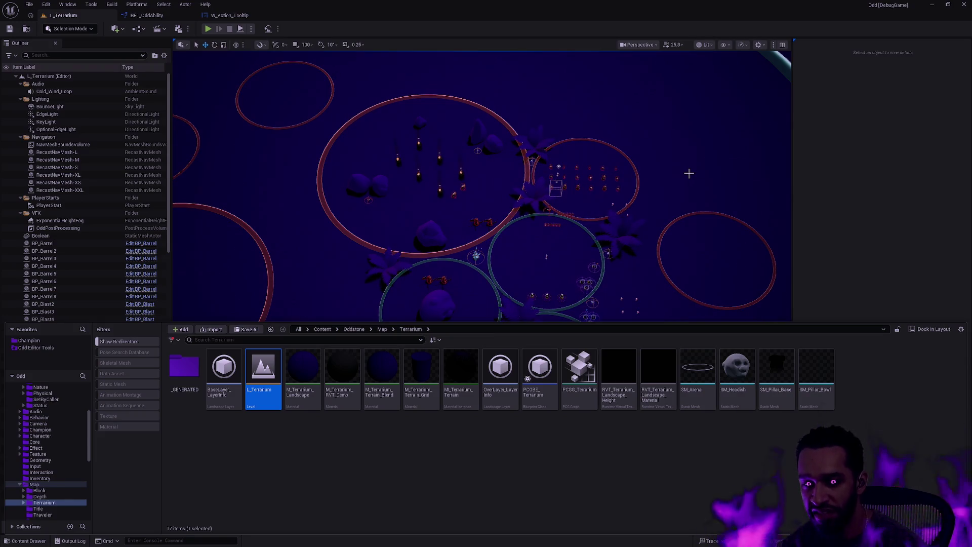
scroll(56, 482, "down", 3)
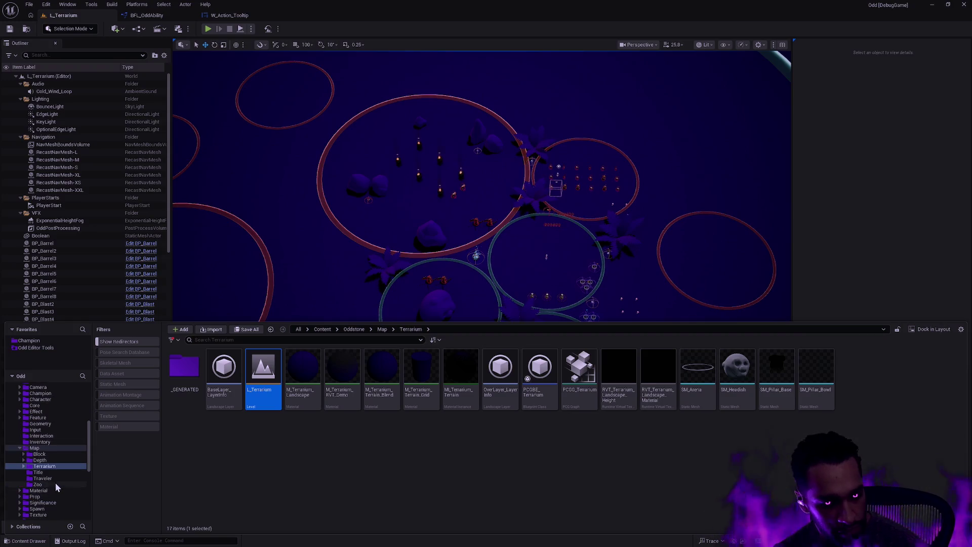
- Browse to FantasyForest's DemoScenes folder and open L_TD01_AssetZoo in game view
scroll(58, 489, "down", 4)
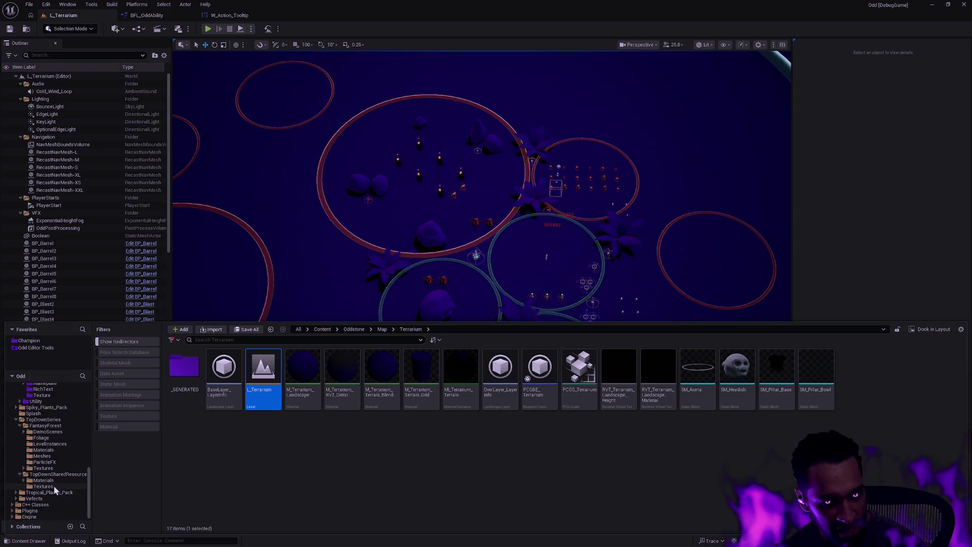
left_click(56, 474)
double_click(190, 366)
key("alt+Left")
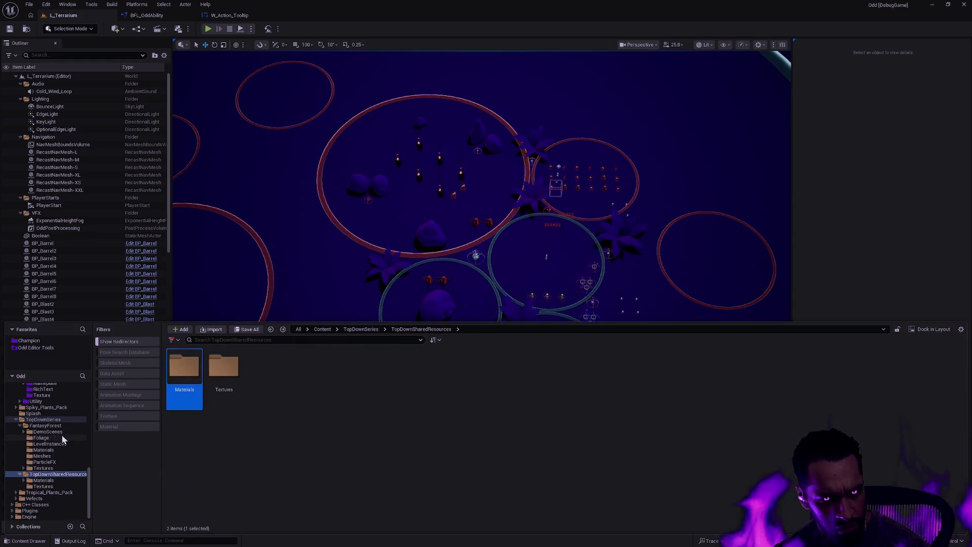
left_click(60, 445)
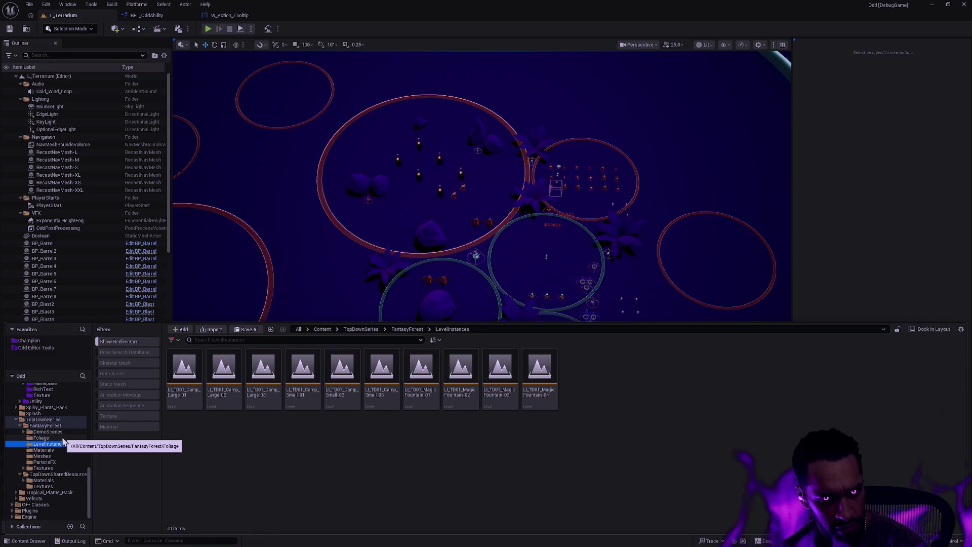
left_click(57, 432)
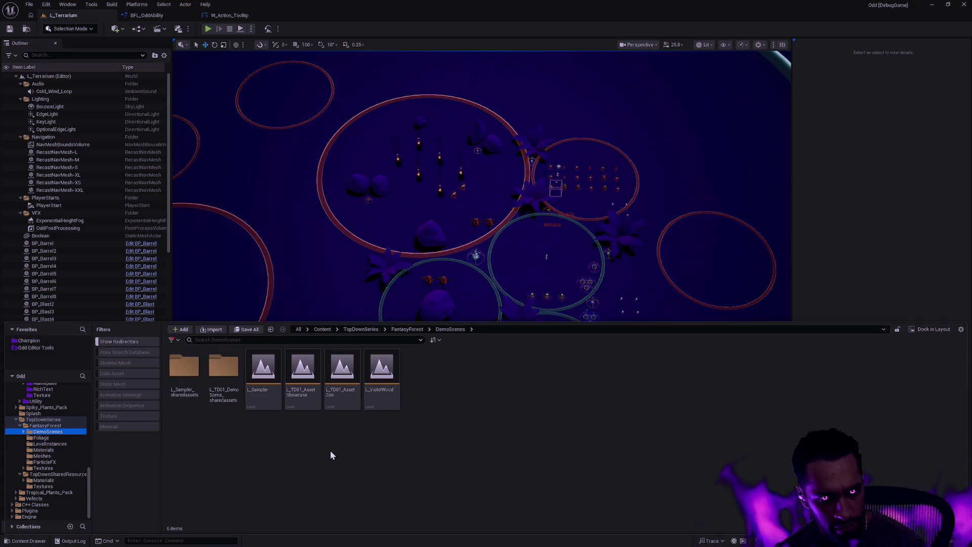
mouse_move(371, 403)
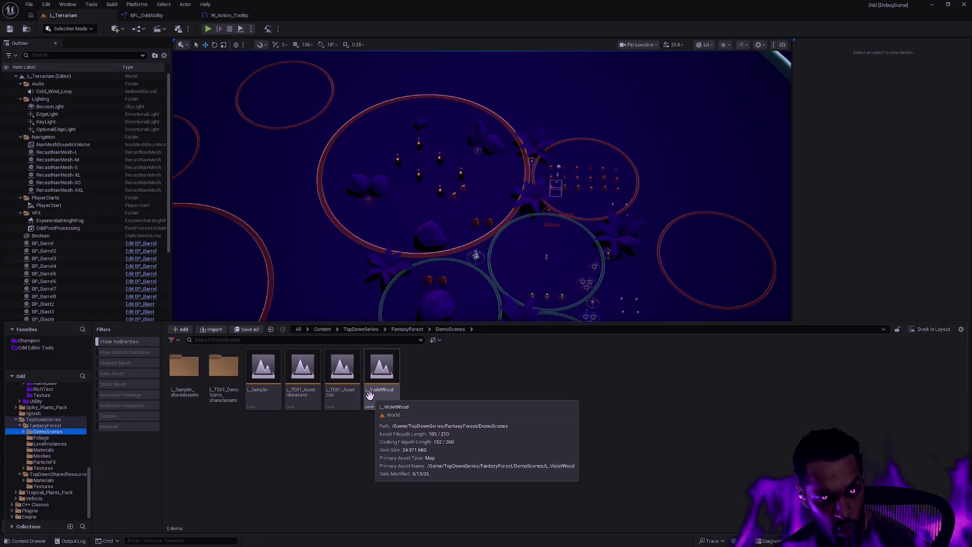
double_click(353, 404)
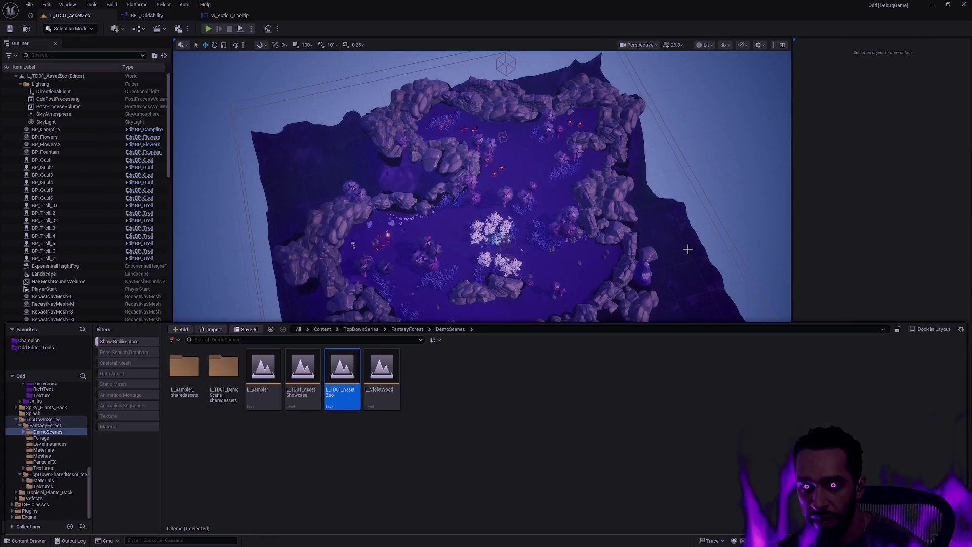
key("g")
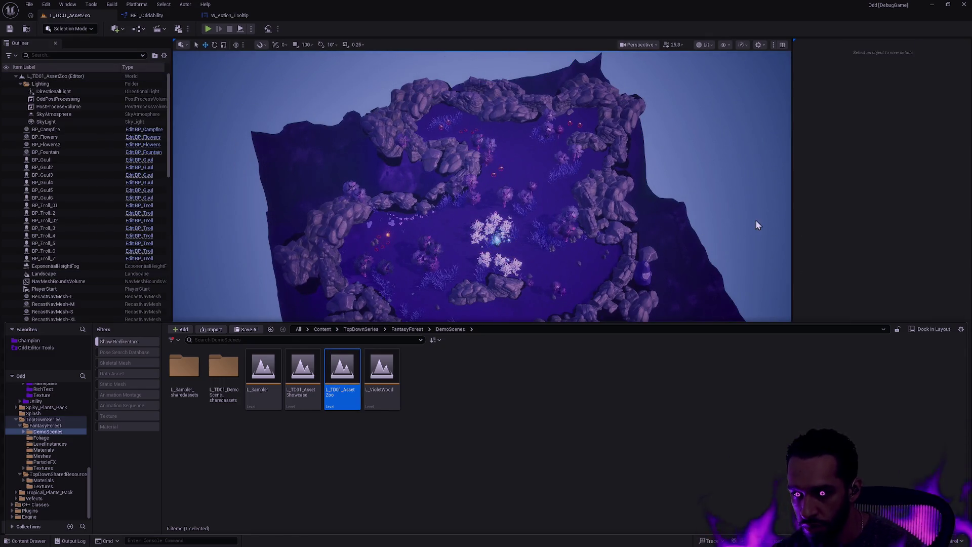
- Look around AssetZoo's landscape, then open L_Sampler in game view
mouse_move(764, 226)
left_mouse_down()
mouse_move(725, 256)
mouse_move(583, 281)
left_mouse_up()
left_click(573, 274)
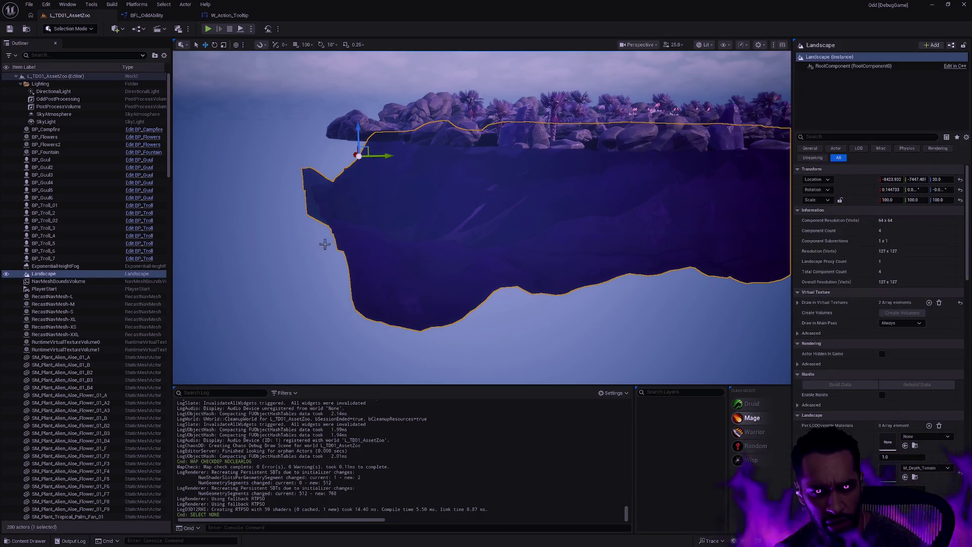
mouse_move(325, 245)
left_mouse_down()
mouse_move(301, 306)
mouse_move(312, 354)
left_mouse_up()
key("ctrl+space")
double_click(263, 370)
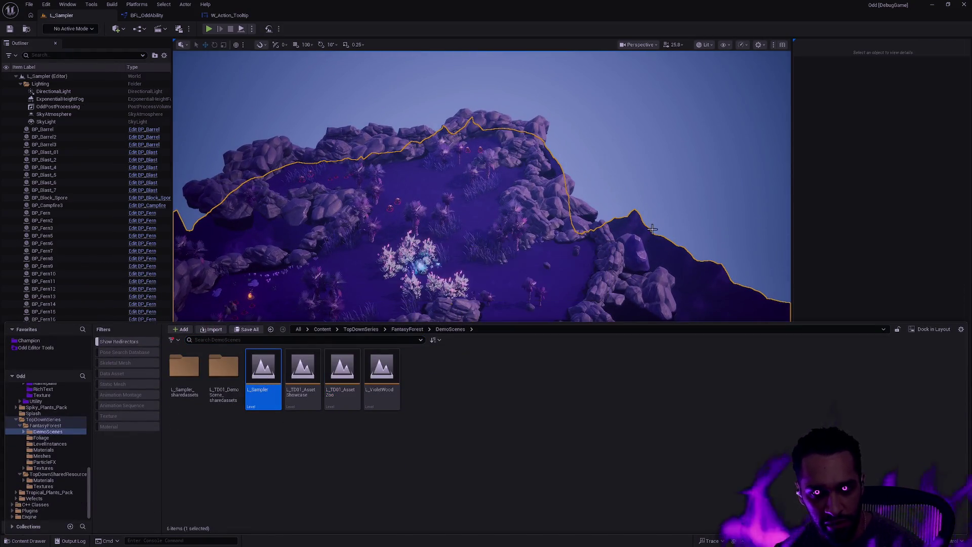
key("g")
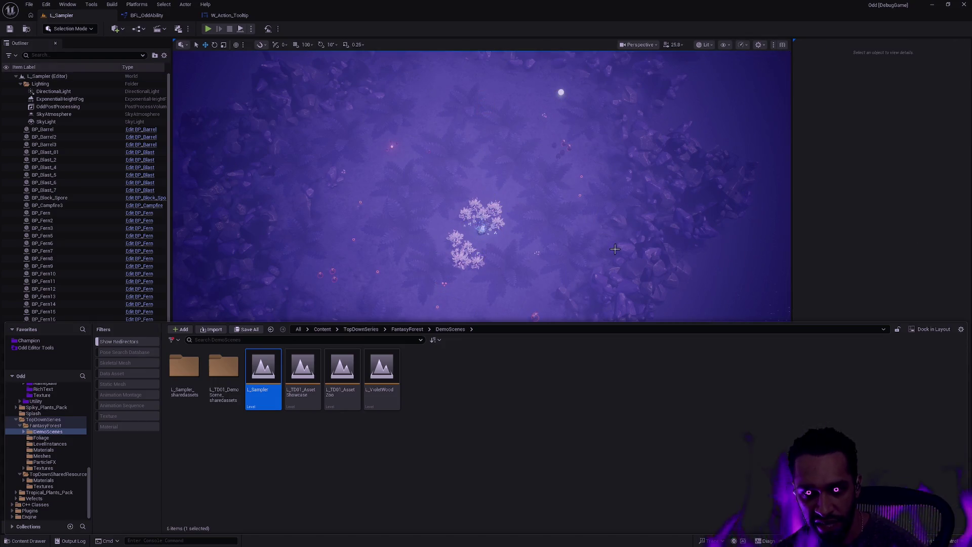
left_click(750, 282)
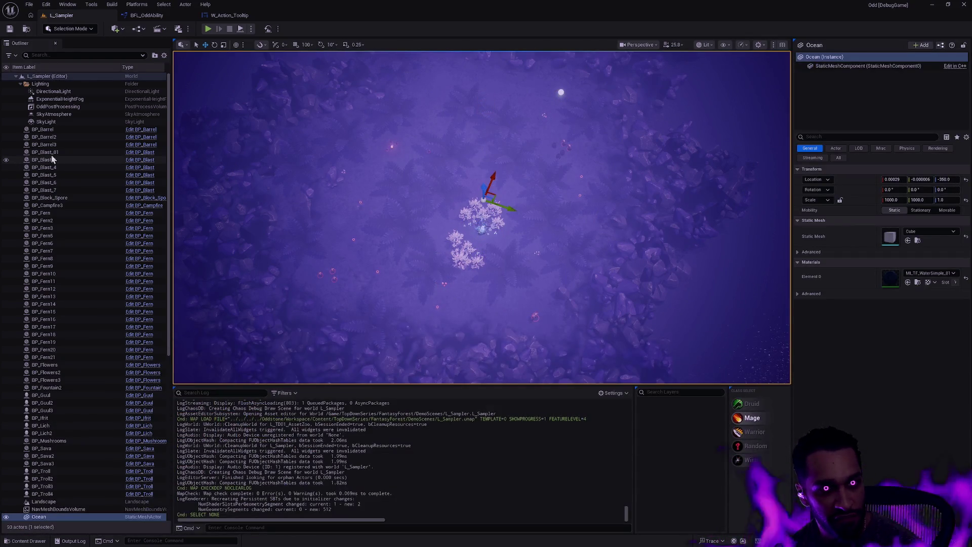
left_click(6, 99)
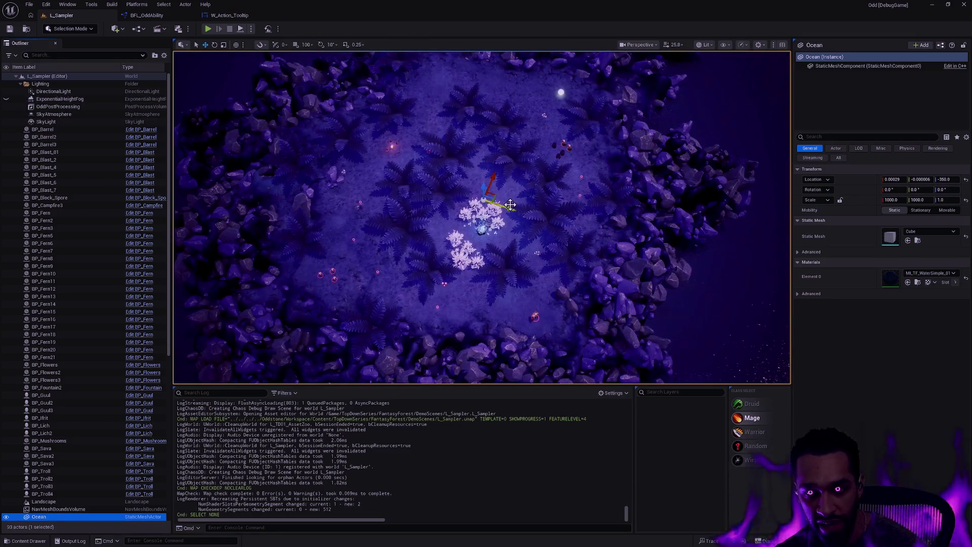
key("Escape")
mouse_move(481, 218)
left_mouse_down()
mouse_move(481, 167)
mouse_move(471, 238)
mouse_move(487, 218)
mouse_move(482, 203)
mouse_move(481, 217)
left_mouse_up()
left_click_drag(657, 260, 657, 261)
left_click(531, 352)
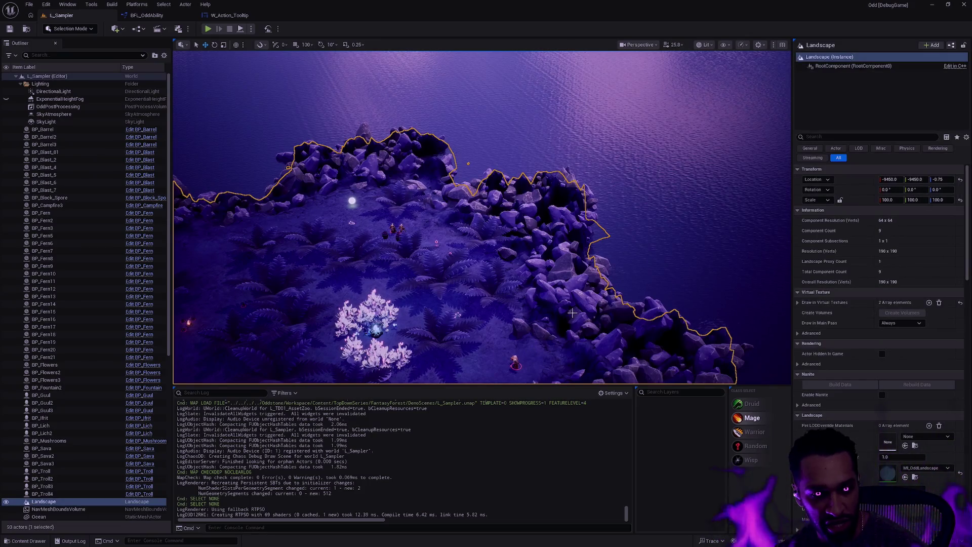
key("Escape")
left_click(208, 291)
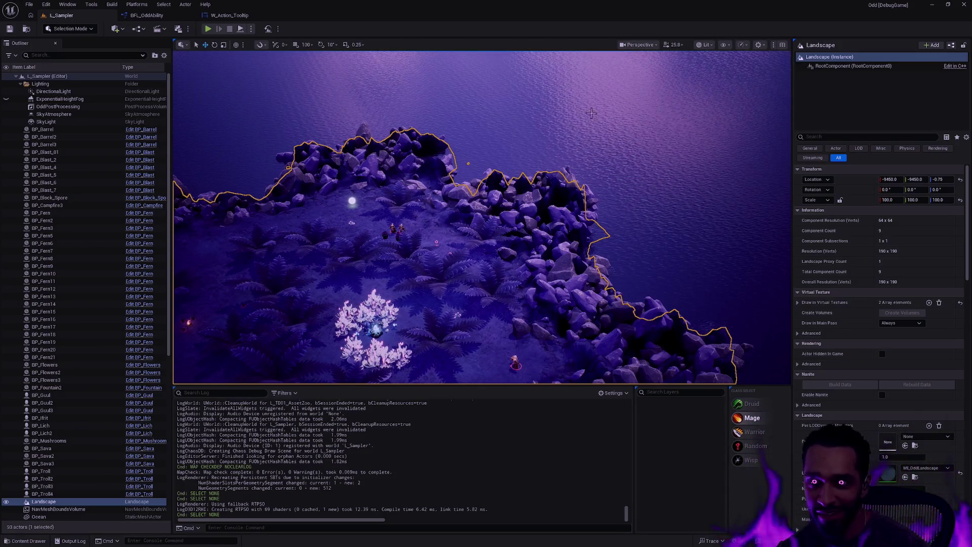
key("Escape")
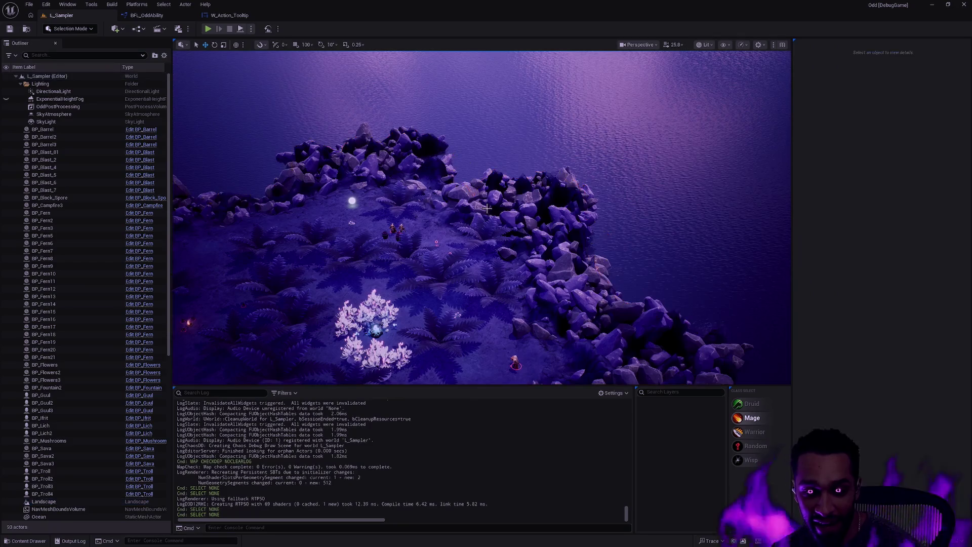
- Fly over the fern clearing, then look toward the rocky shore and ridge
key("w")
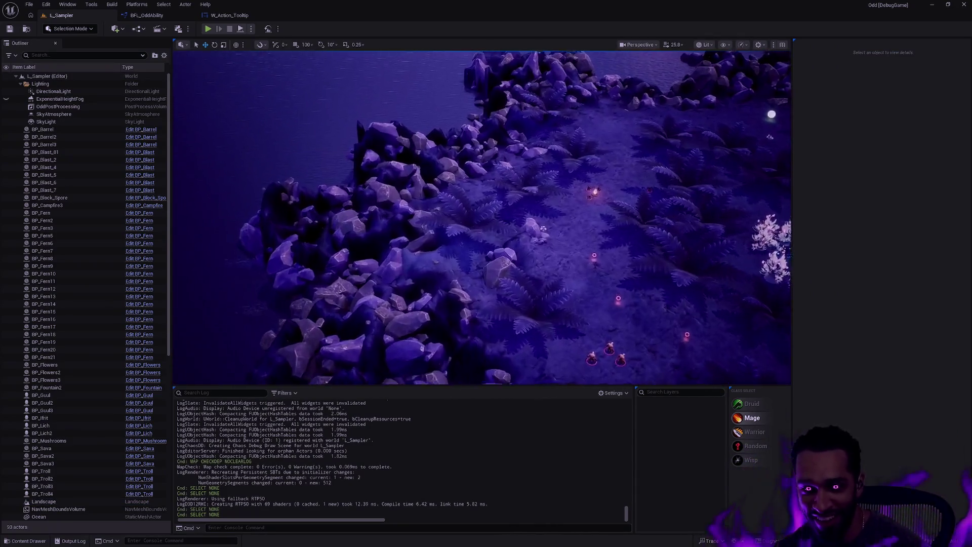
key("w")
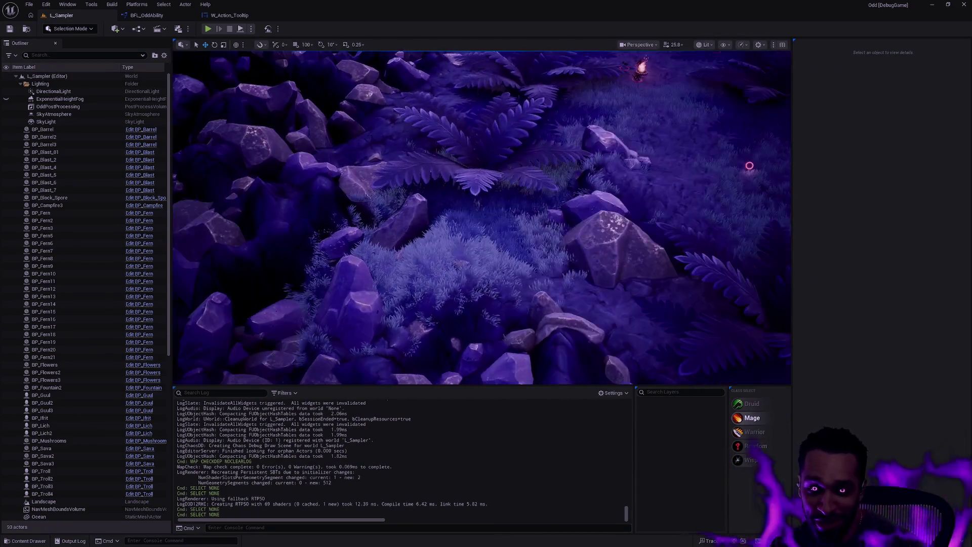
key("w")
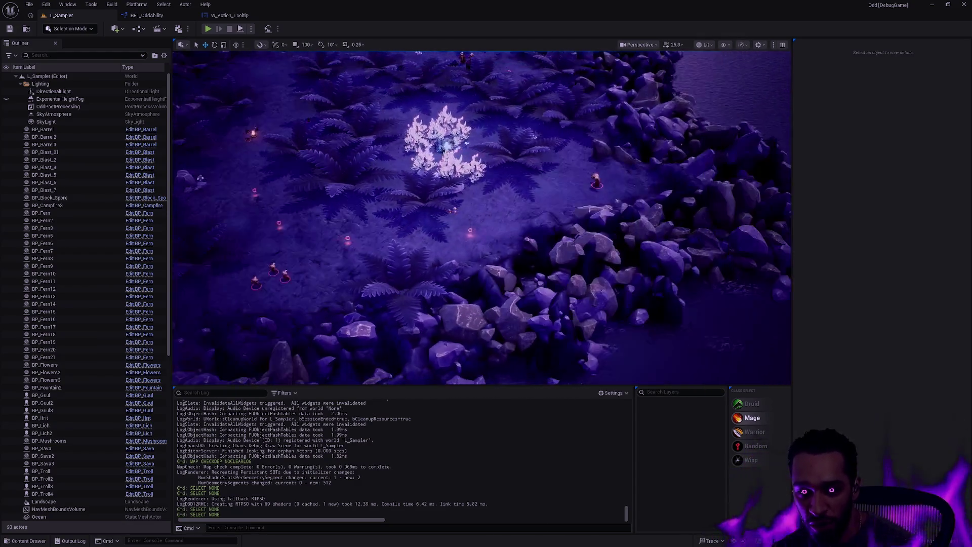
key("w")
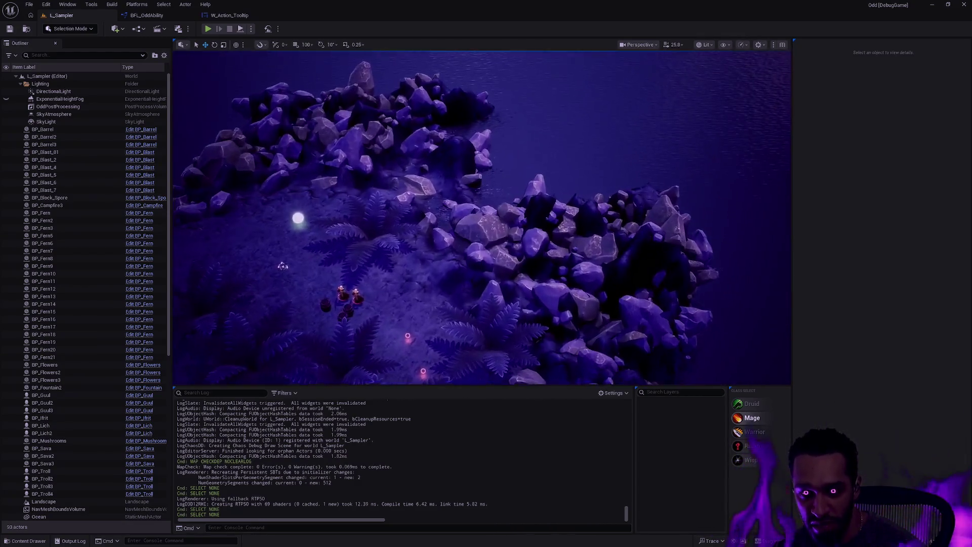
key("a")
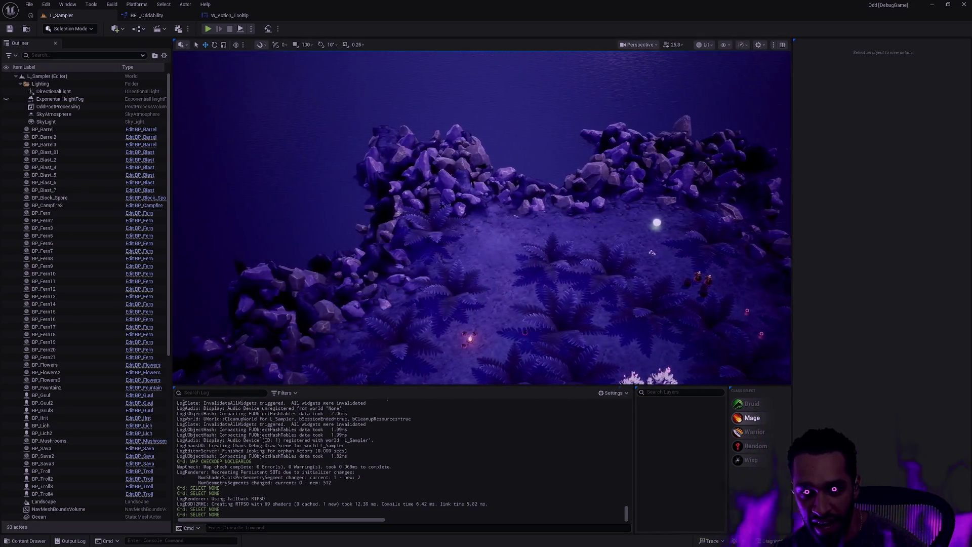
left_click_drag(571, 227, 571, 227)
mouse_move(609, 165)
left_mouse_down()
mouse_move(561, 166)
mouse_move(550, 179)
left_mouse_up()
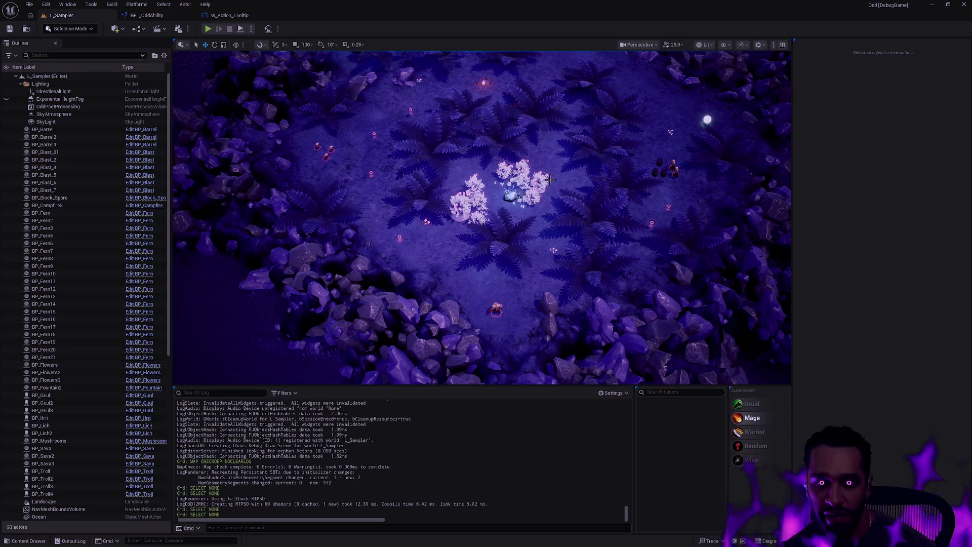
left_click_drag(559, 219, 545, 147)
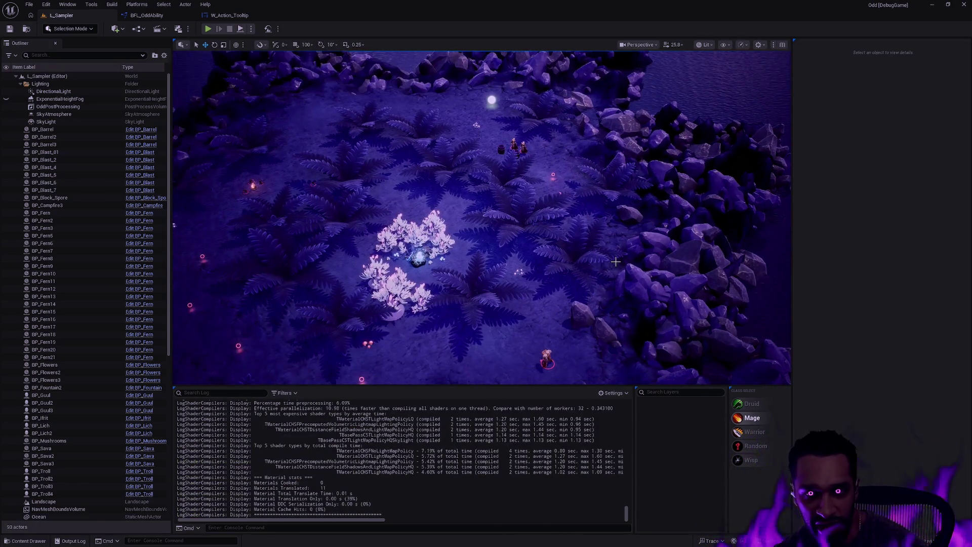
key("ctrl+space")
- Navigate back through the content drawer to the Oddstone content folder
left_click(476, 203)
key("Escape")
key("ctrl+space")
key("Down")
key("Down")
key("alt+Left")
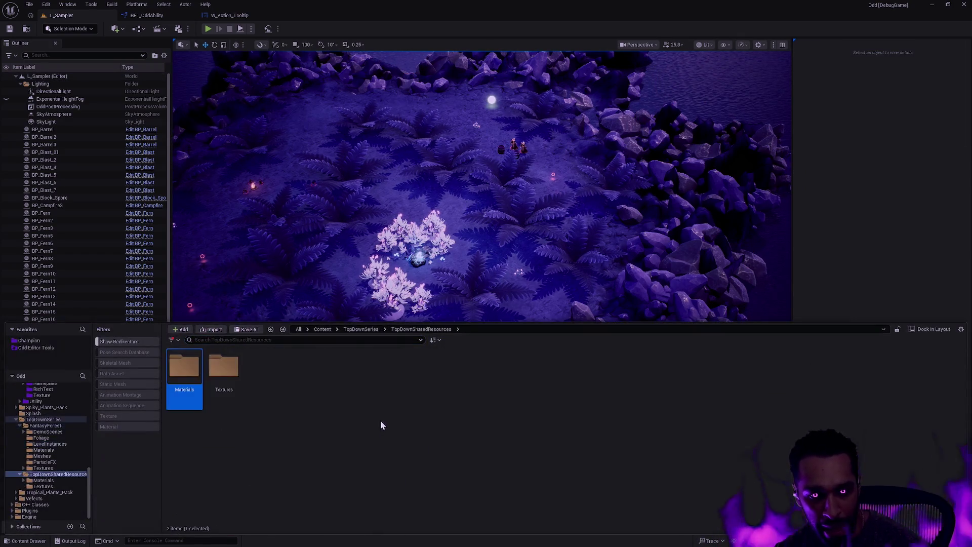
key("alt+Left")
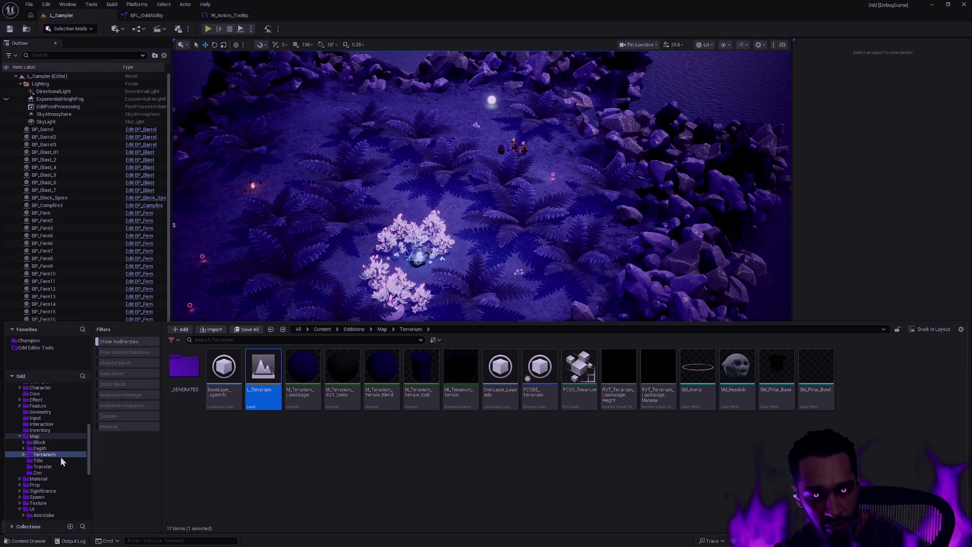
scroll(45, 443, "up", 5)
left_click(36, 448)
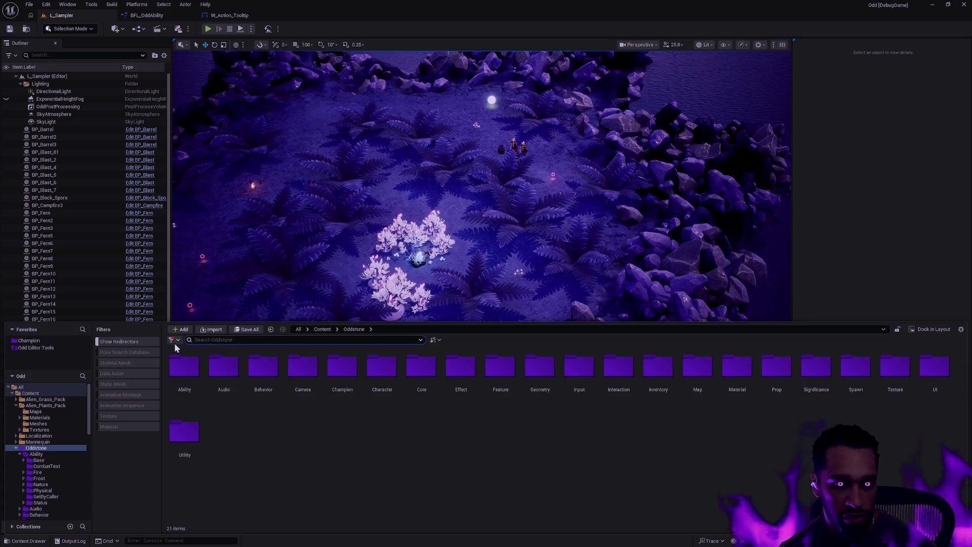
- Filter the Oddstone folder to only Level assets, then open Proteus
left_click(174, 340)
left_click(267, 349)
type("L")
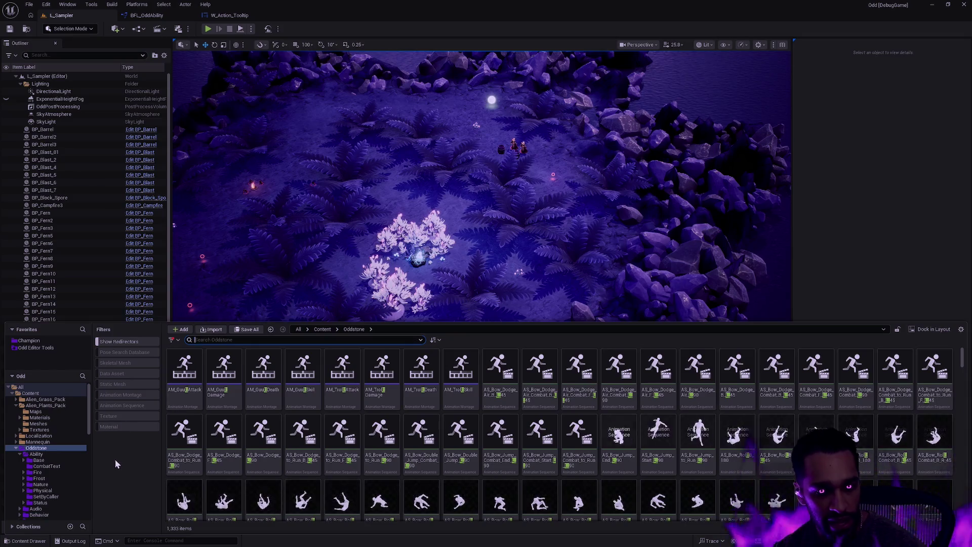
left_click(189, 340)
left_click(174, 340)
left_click(163, 381)
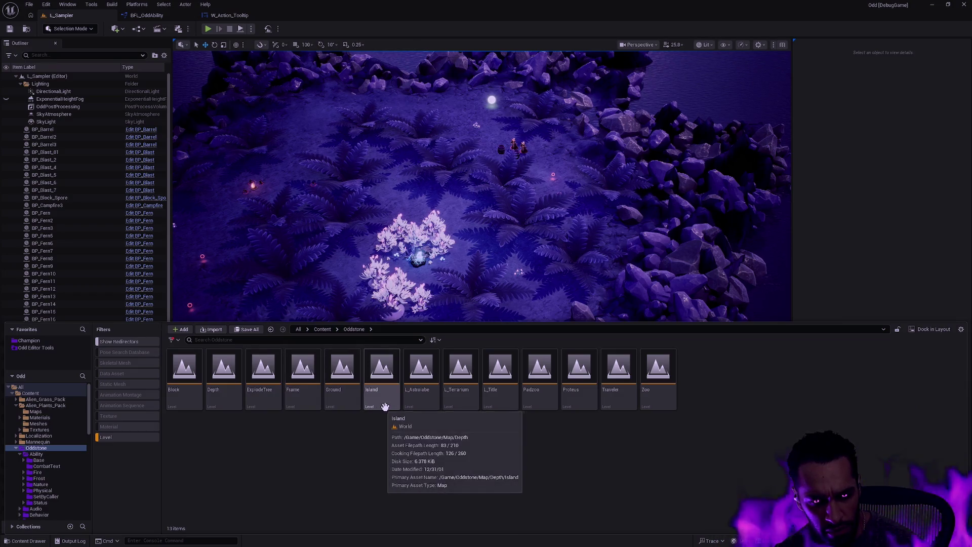
mouse_move(424, 407)
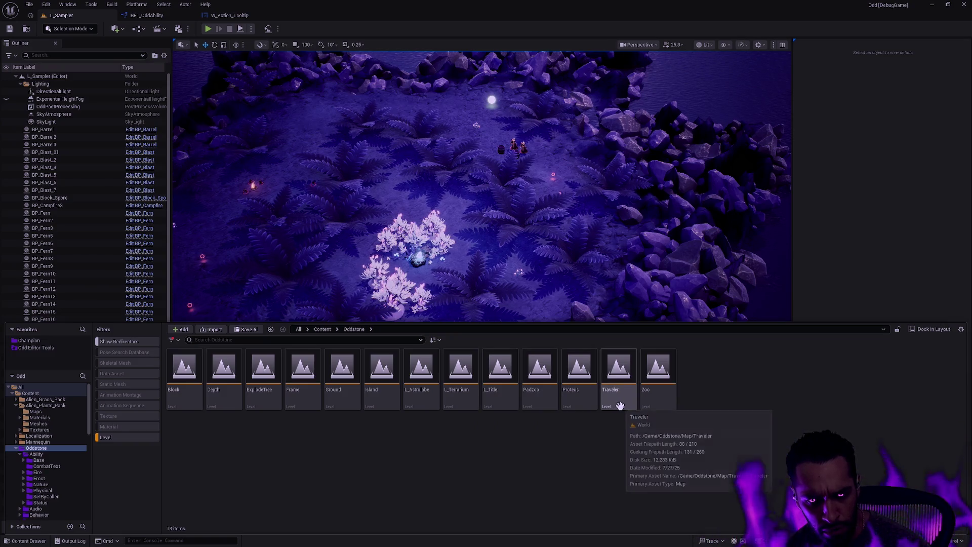
double_click(579, 396)
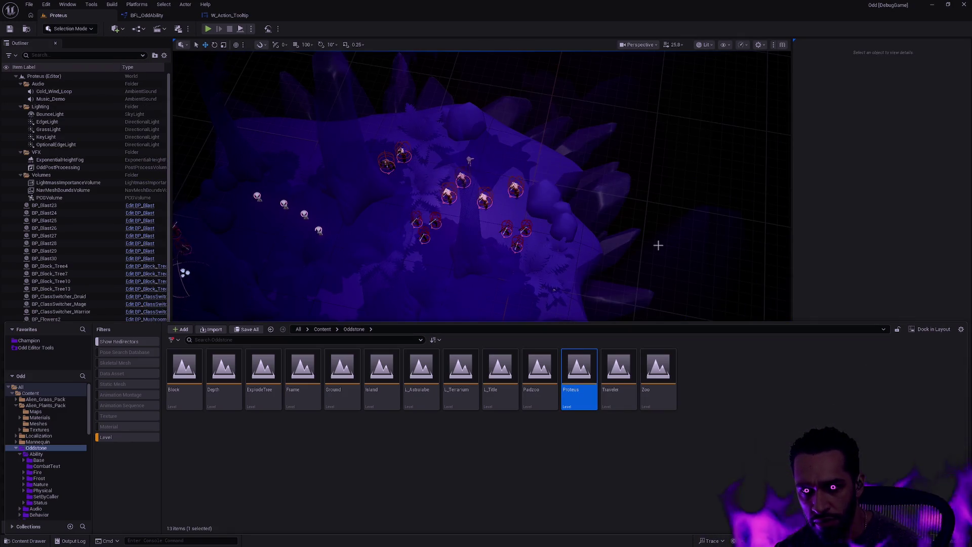
- Close the content drawer, orbit and zoom across Proteus, and select the Island level instance
left_click(588, 254)
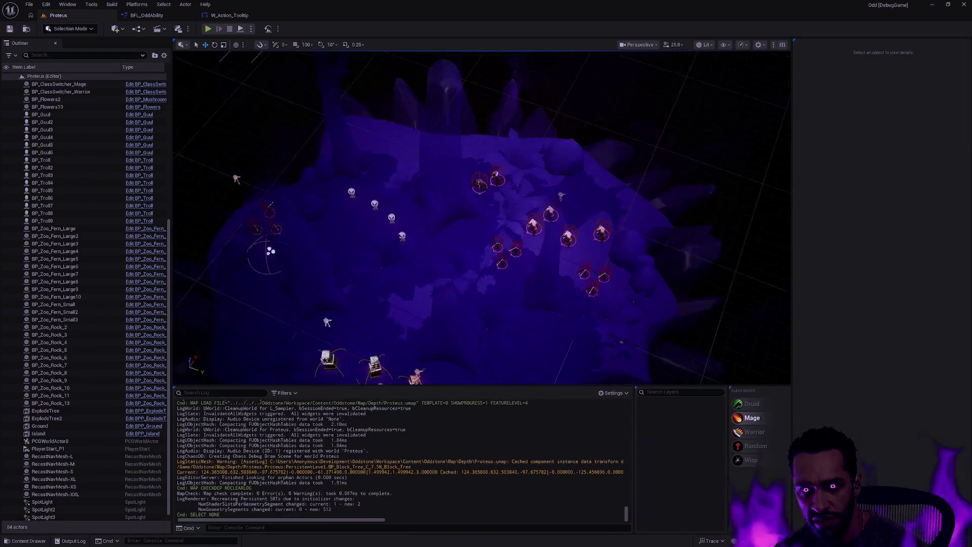
key("Escape")
mouse_move(481, 218)
left_mouse_down()
mouse_move(435, 243)
mouse_move(456, 212)
mouse_move(456, 238)
mouse_move(456, 202)
left_mouse_up()
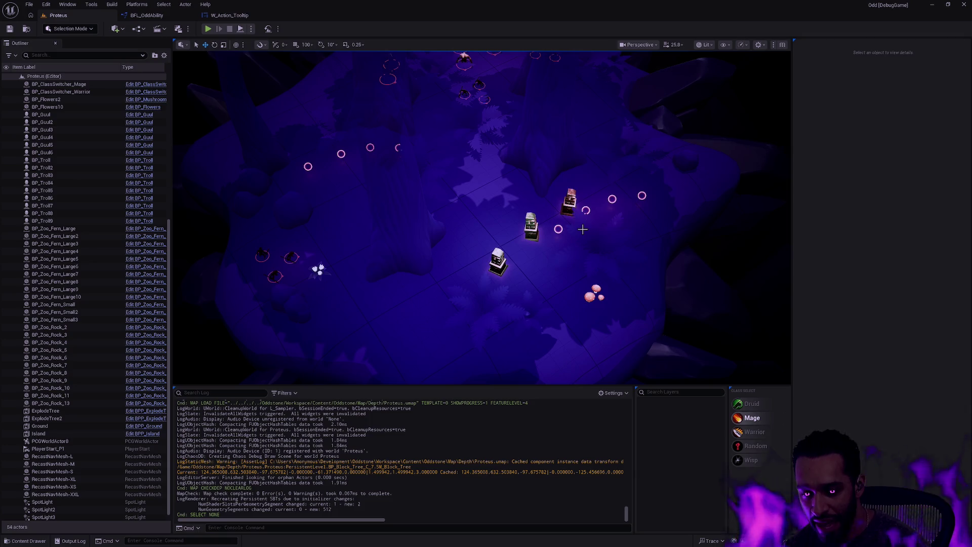
scroll(601, 245, "down", 8)
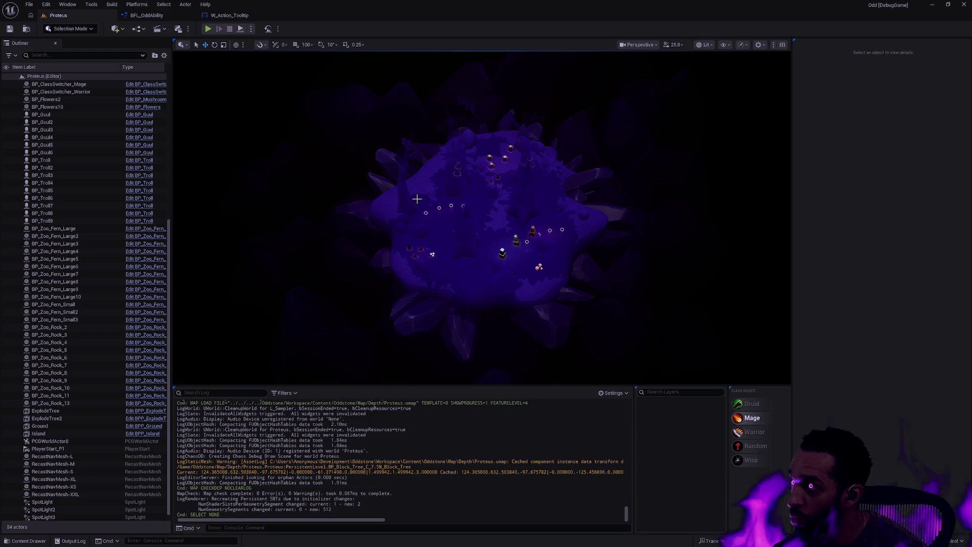
left_click_drag(651, 200, 618, 223)
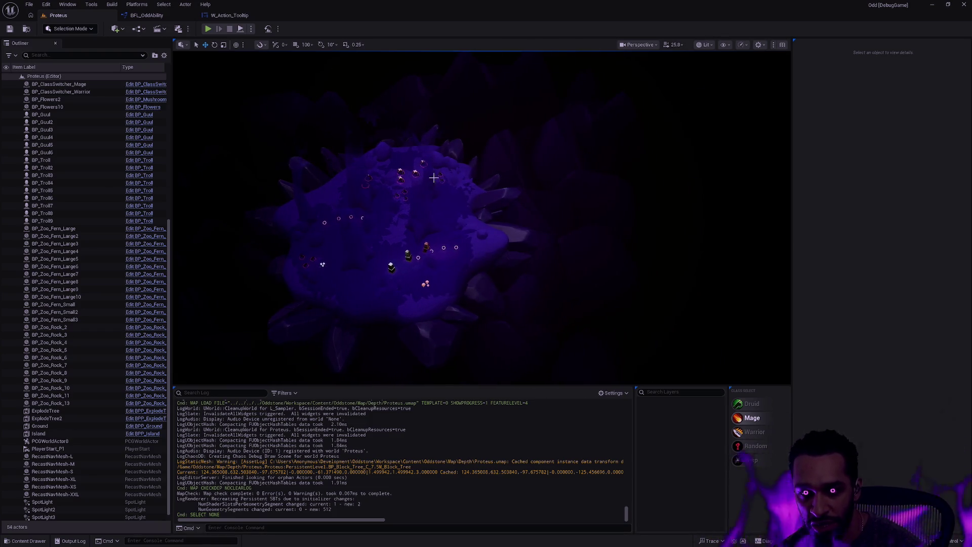
left_click_drag(390, 192, 523, 193)
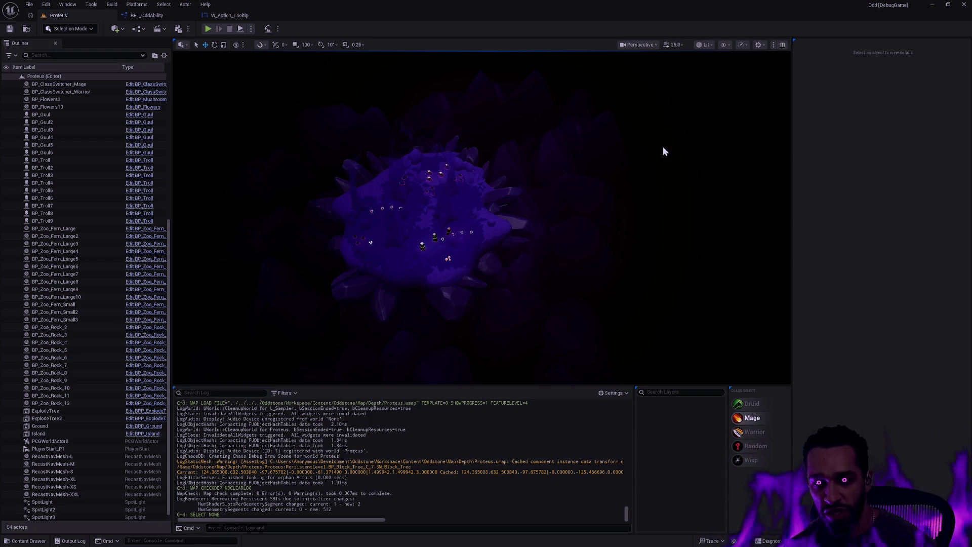
left_click(500, 231)
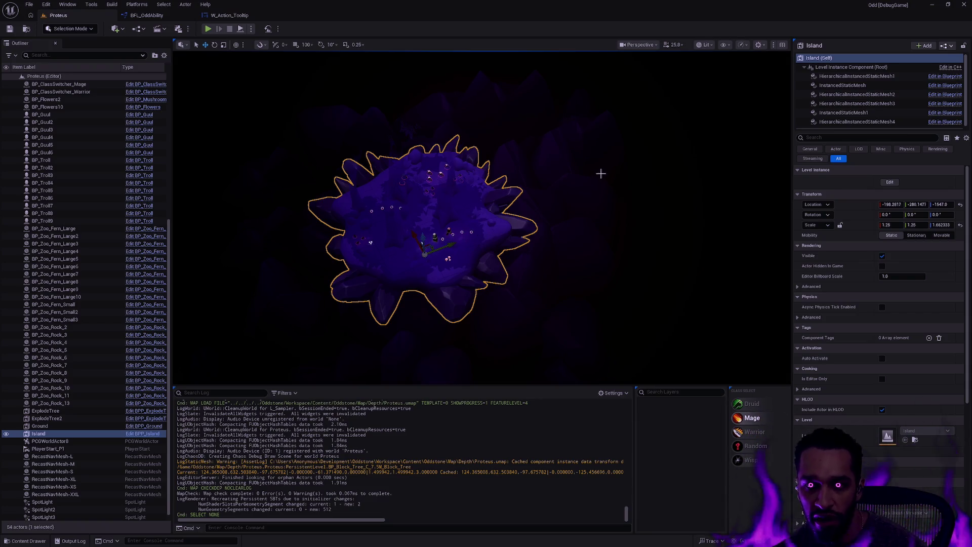
scroll(557, 191, "up", 5)
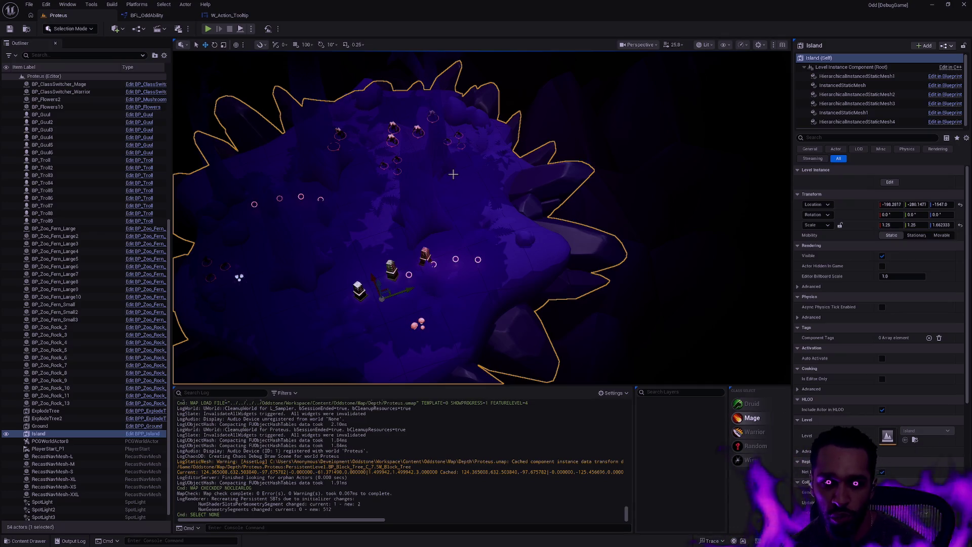
scroll(482, 218, "up", 5)
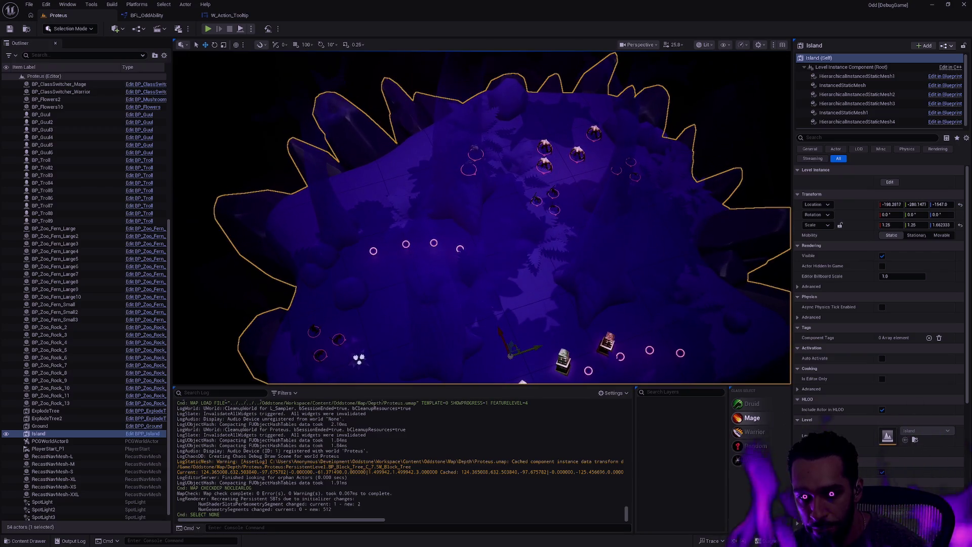
scroll(481, 218, "down", 5)
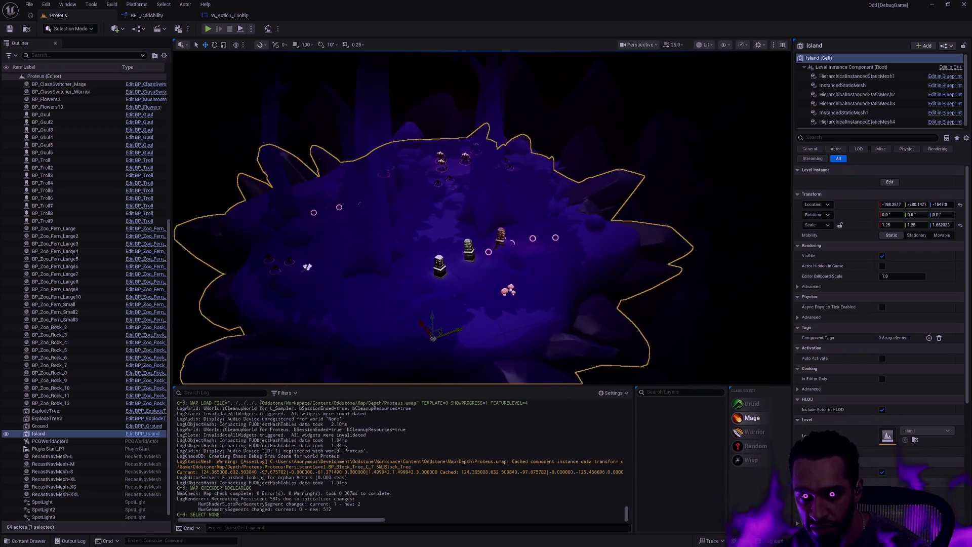
scroll(481, 217, "up", 5)
scroll(481, 218, "down", 5)
mouse_move(693, 242)
left_mouse_down()
mouse_move(693, 218)
mouse_move(692, 242)
left_mouse_up()
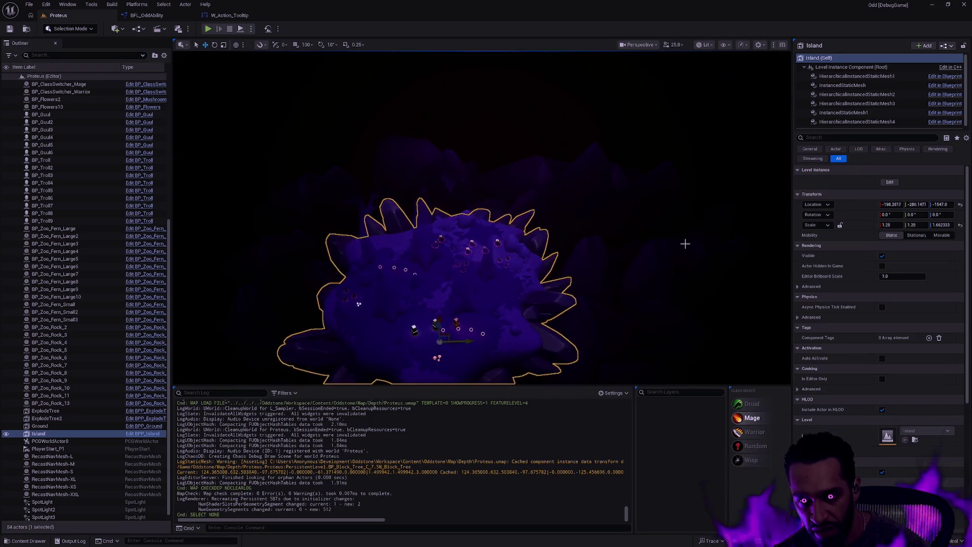
left_click(689, 243)
scroll(689, 243, "up", 3)
scroll(481, 218, "up", 2)
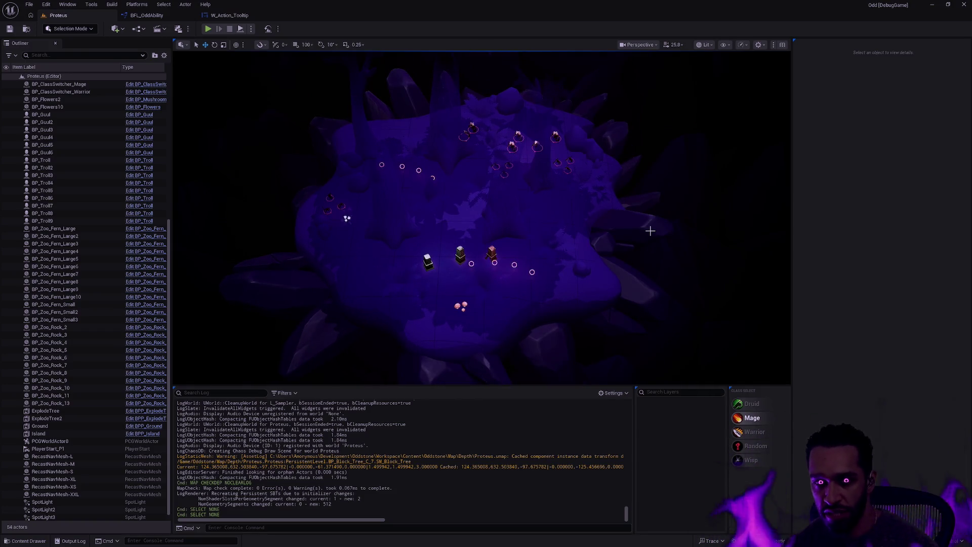
key("shift+5")
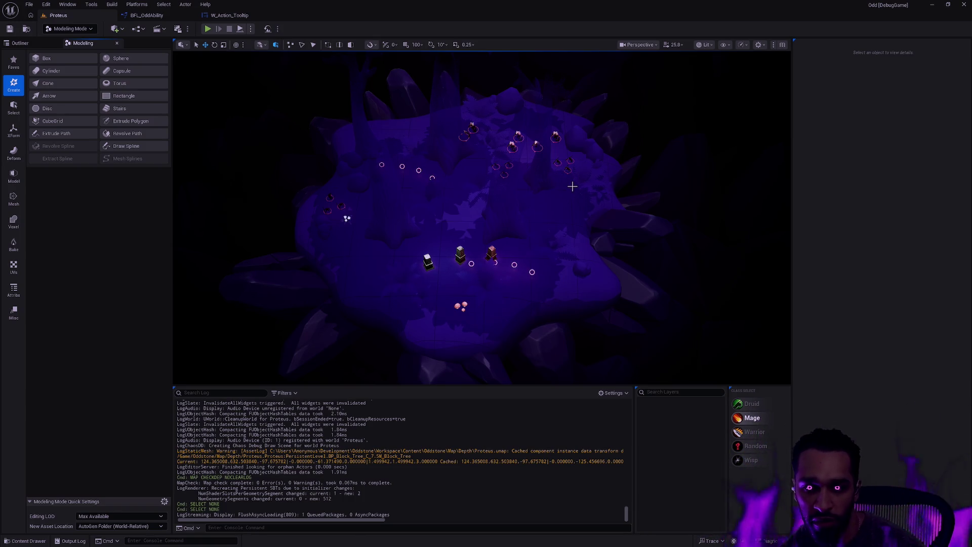
- Fly closer to the island's edge and return to Selection mode
mouse_move(557, 224)
left_mouse_down()
mouse_move(557, 202)
mouse_move(558, 224)
left_mouse_up()
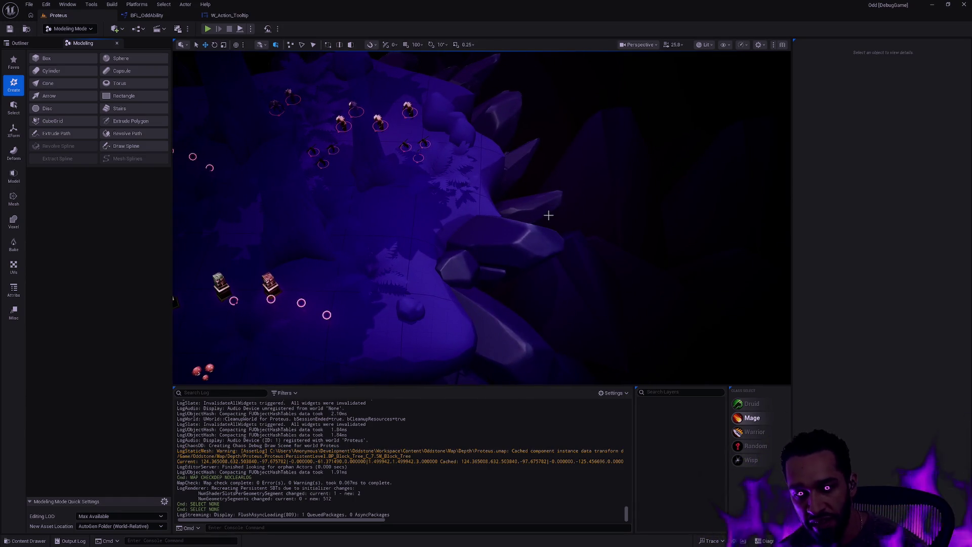
key("shift+1")
scroll(464, 242, "down", 5)
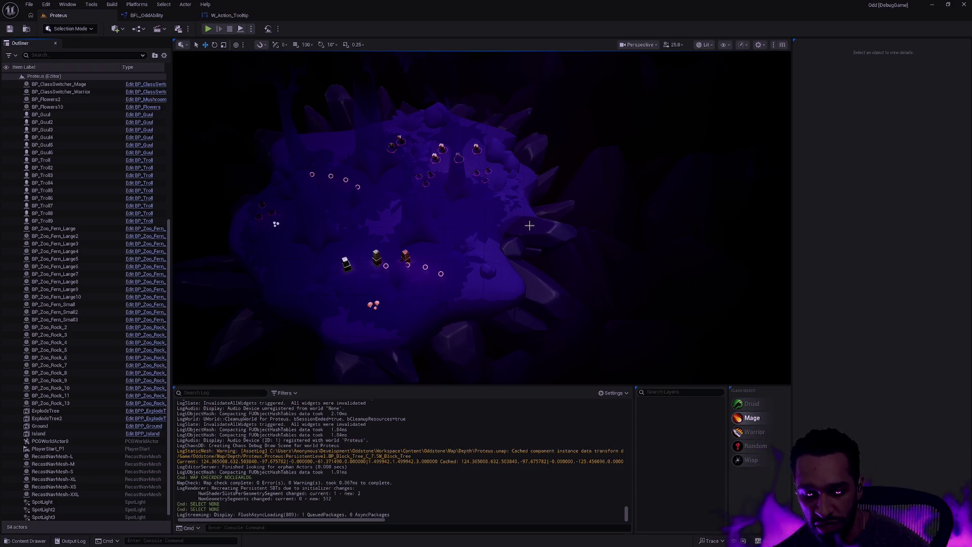
- Pan and zoom to centre the Proteus island's towers and rings
mouse_move(376, 217)
left_mouse_down()
mouse_move(524, 217)
mouse_move(514, 216)
left_mouse_up()
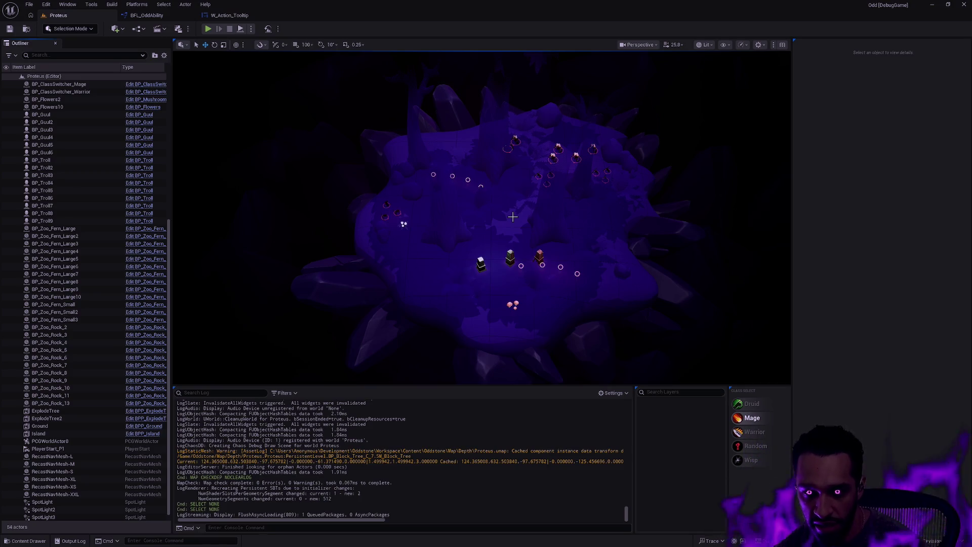
scroll(571, 191, "down", 8)
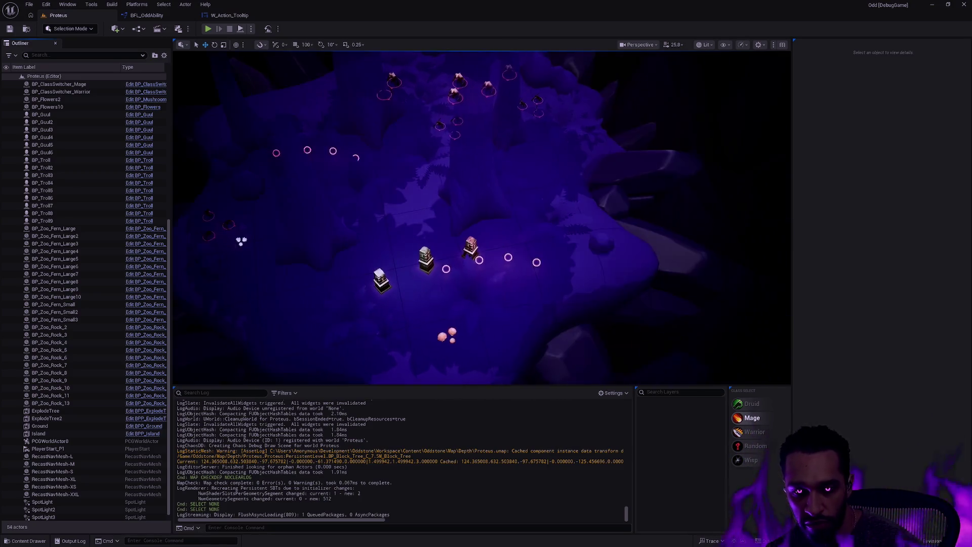
scroll(489, 216, "down", 5)
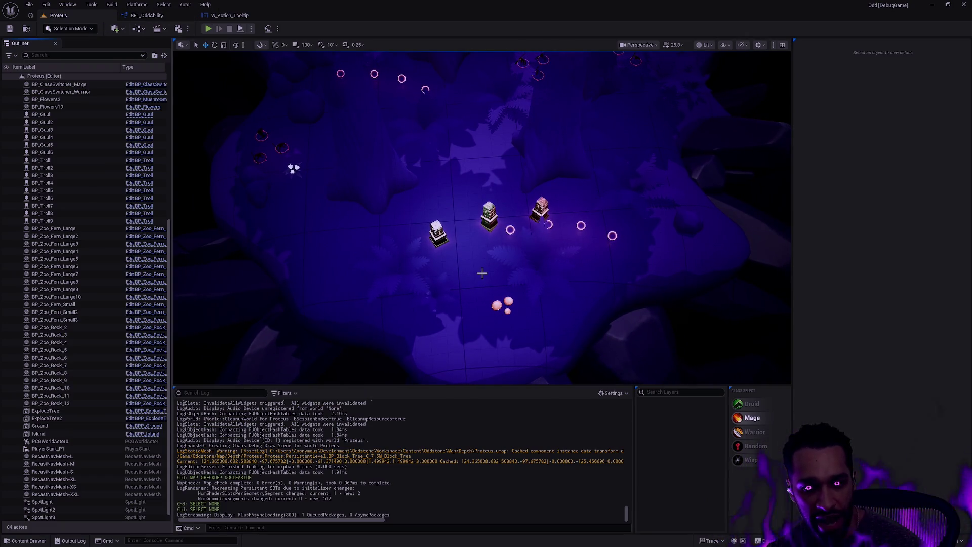
scroll(482, 272, "down", 5)
scroll(497, 276, "up", 1)
- Open the content drawer, then cycle through Rider, the git terminal and Unreal
key("ctrl+space")
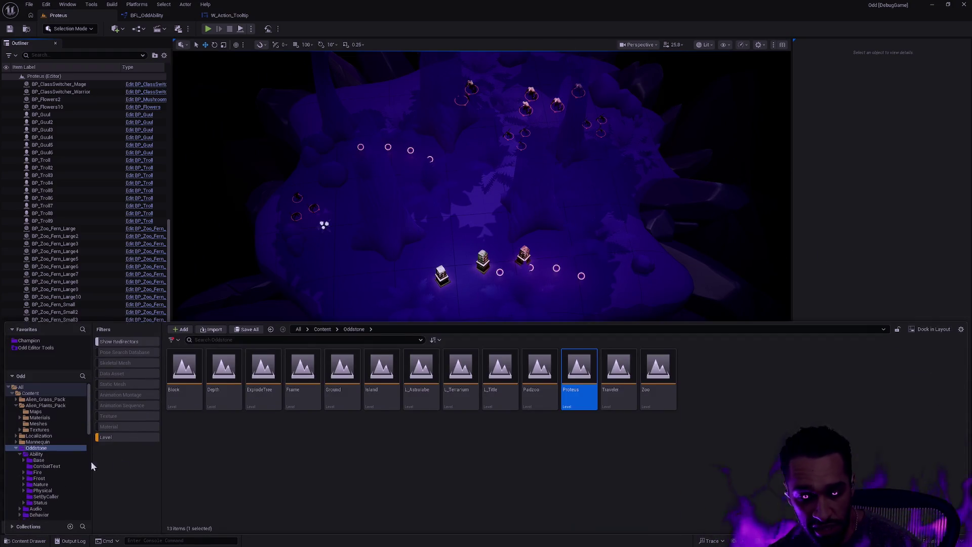
key("alt+Tab")
key("alt+Tab")
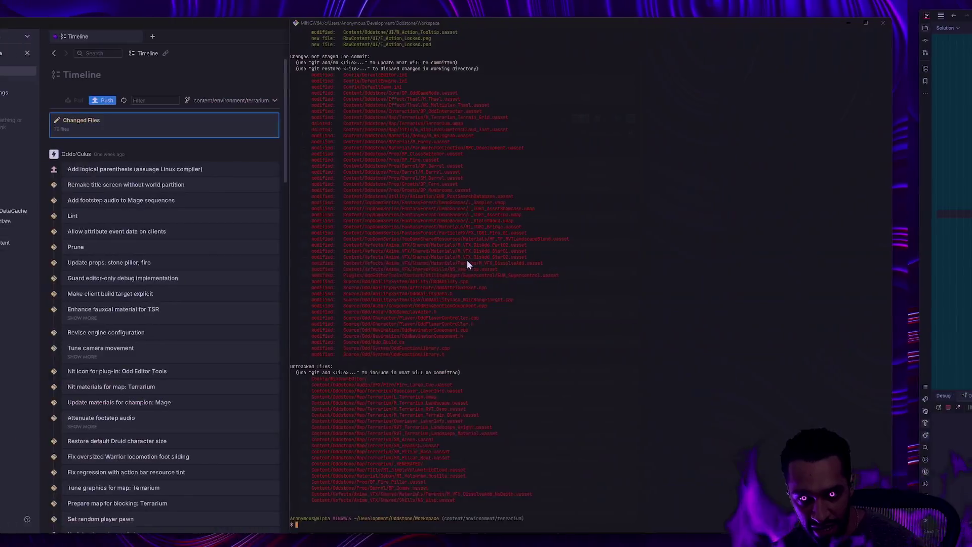
key("alt+Tab")
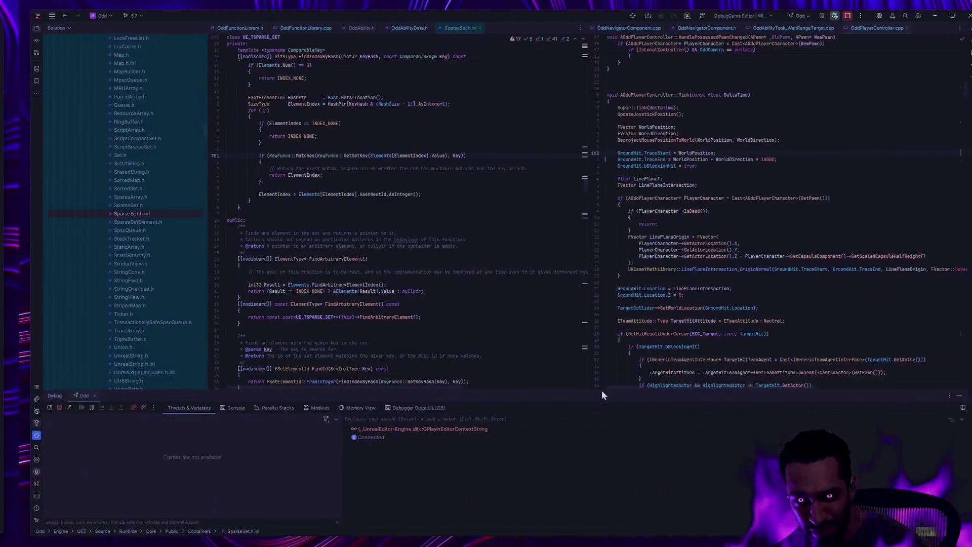
key("alt+Tab")
- In W_Action_Tooltip's GetCosts graph, pan through the Mana and Health cost blocks and select the Data variable
left_click(230, 16)
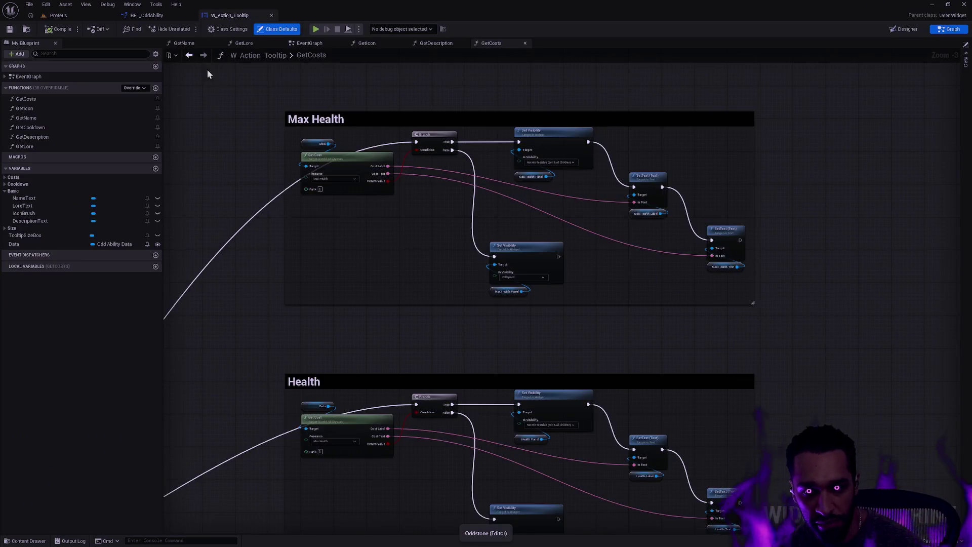
scroll(419, 217, "down", 5)
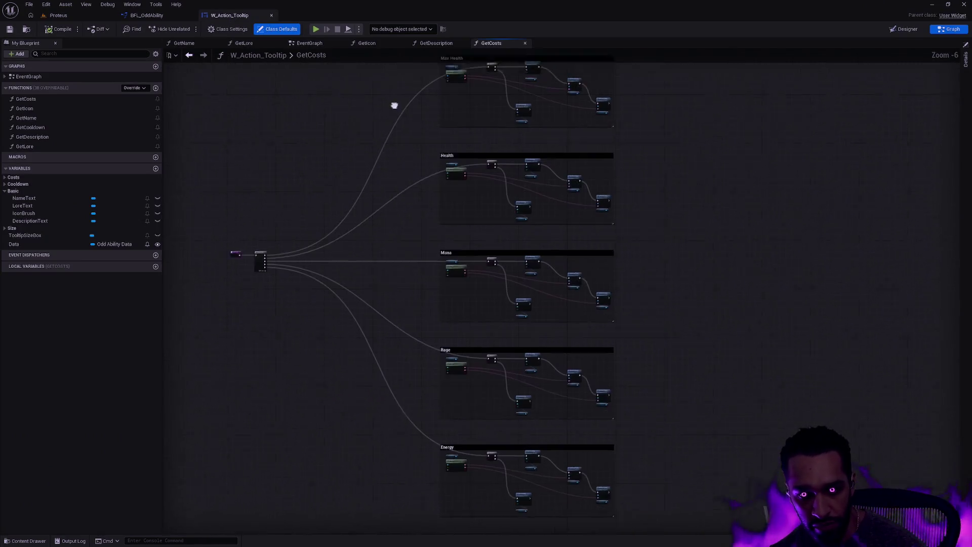
scroll(393, 102, "up", 5)
left_click_drag(578, 256, 817, 221)
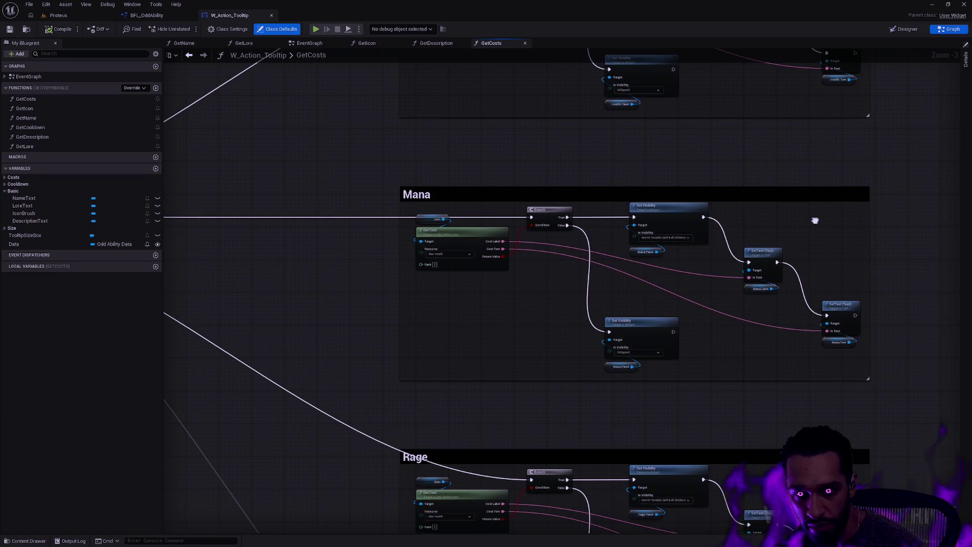
left_click_drag(530, 189, 588, 400)
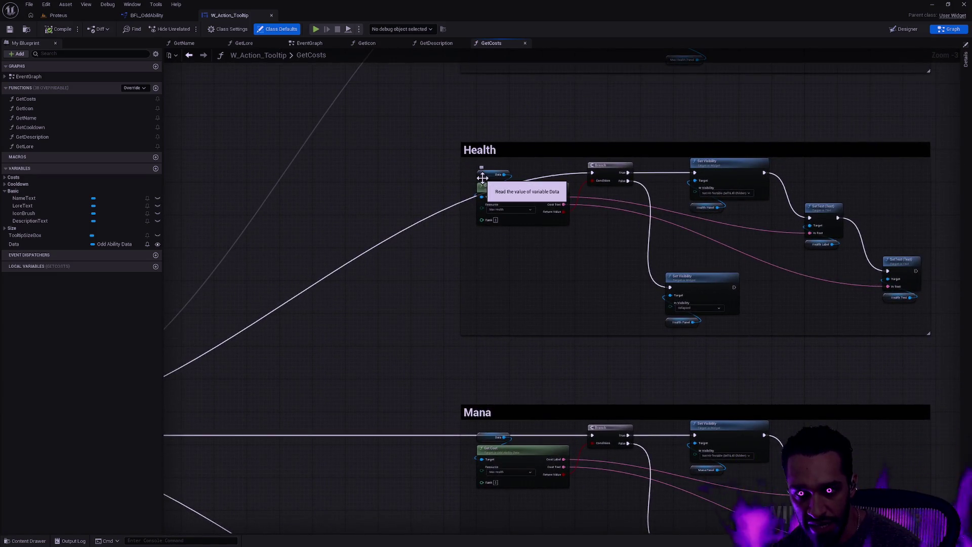
left_click_drag(376, 205, 536, 223)
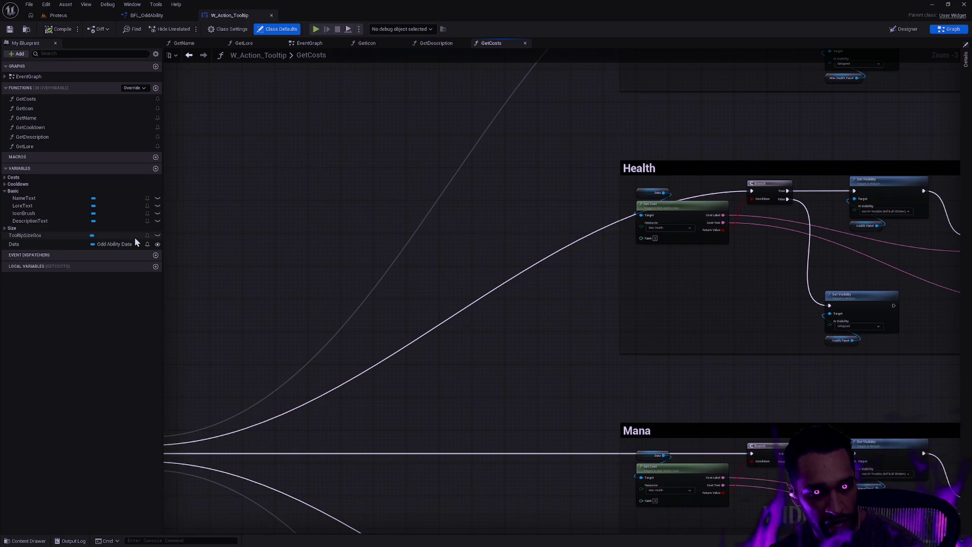
left_click(56, 247)
mouse_move(430, 271)
left_mouse_down()
mouse_move(372, 318)
mouse_move(645, 232)
left_mouse_up()
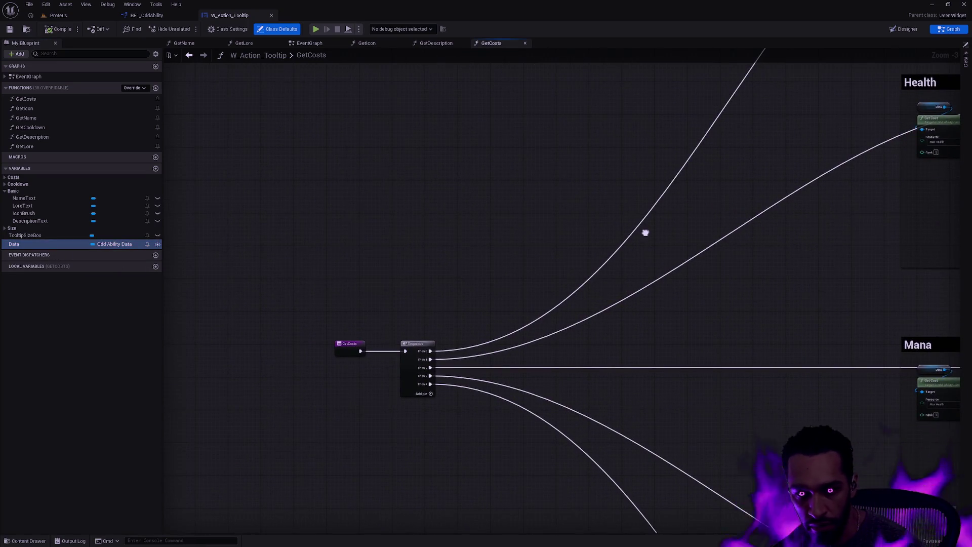
- Check the Get Costs call in the EventGraph, then review GetCosts' Max Health and Health blocks
left_click(308, 43)
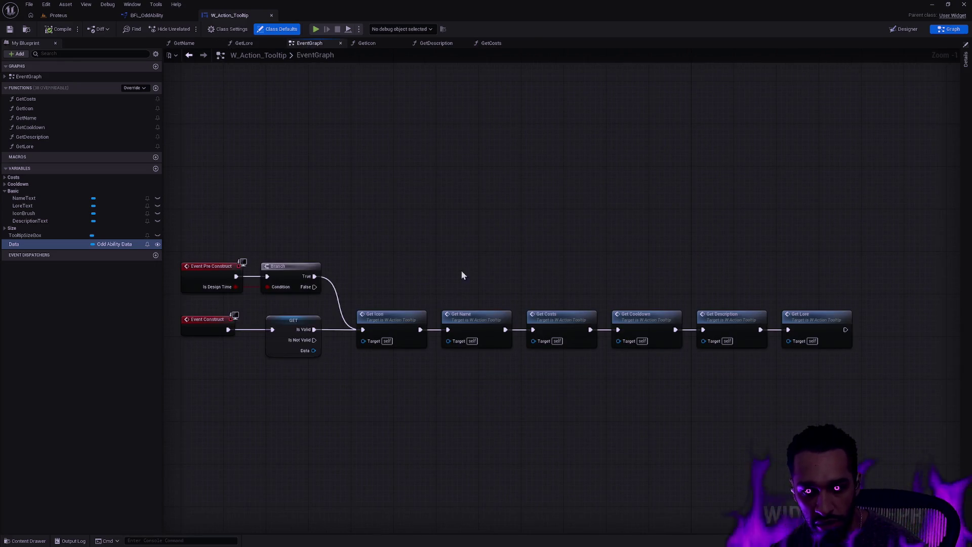
left_click(567, 314)
left_click(492, 44)
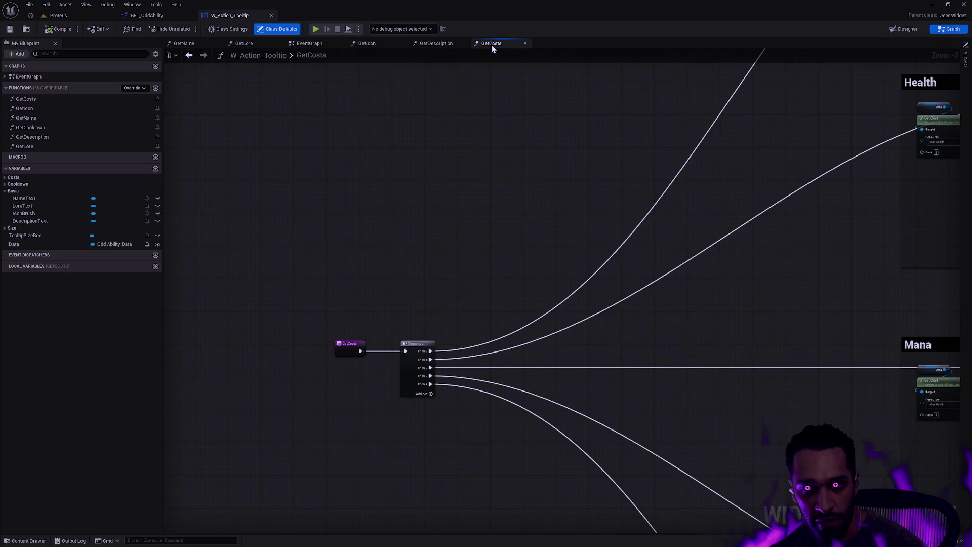
mouse_move(810, 66)
left_mouse_down()
mouse_move(630, 202)
mouse_move(486, 369)
mouse_move(497, 366)
mouse_move(506, 272)
left_mouse_up()
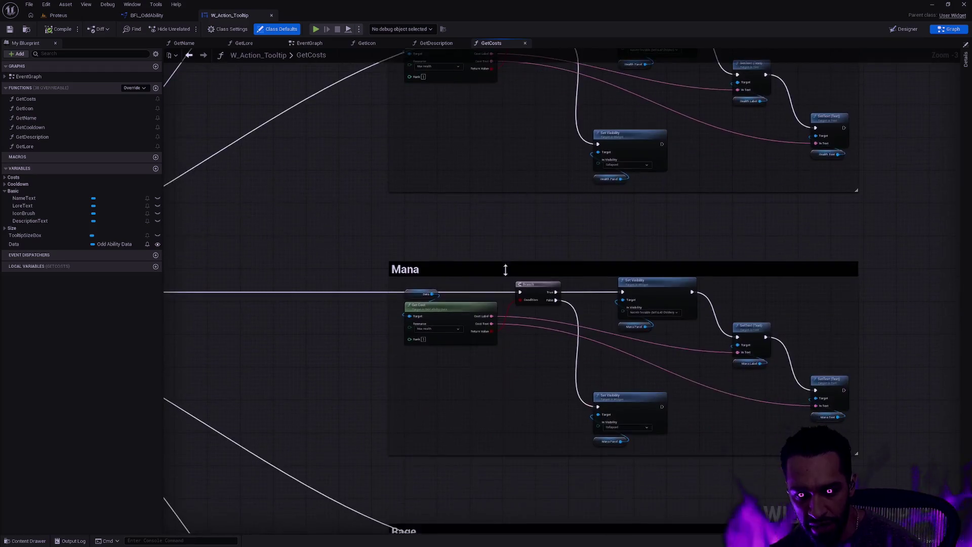
scroll(552, 331, "up", 3)
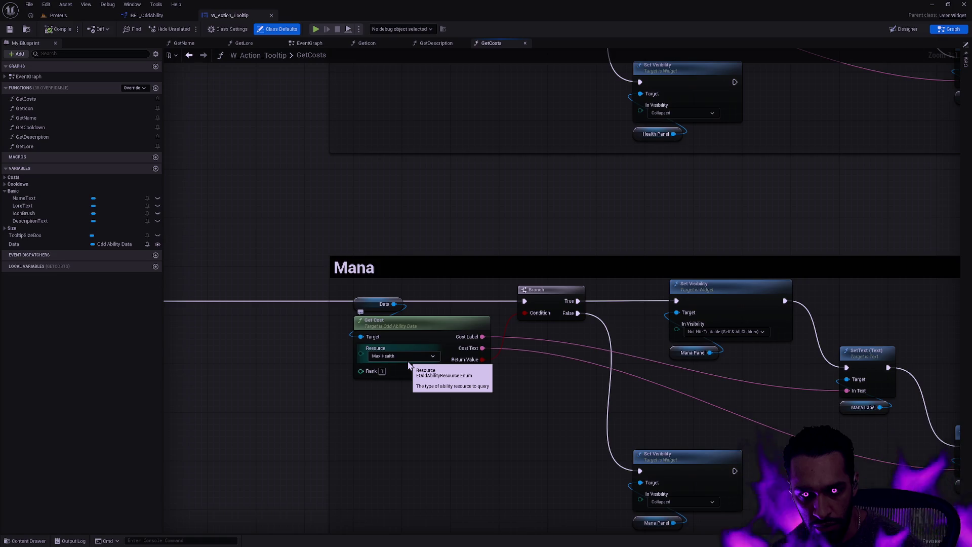
mouse_move(449, 195)
left_mouse_down()
mouse_move(460, 440)
mouse_move(433, 452)
left_mouse_up()
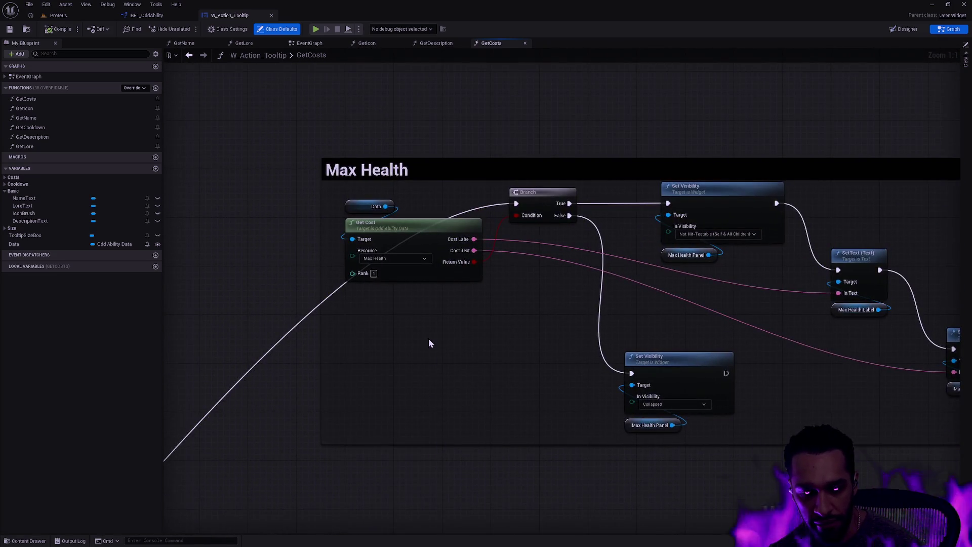
mouse_move(428, 351)
left_mouse_down()
mouse_move(432, 56)
mouse_move(436, 238)
left_mouse_up()
- Set the Health block's Get Cost resource to Health and the Mana block's to Mana
left_click(434, 249)
left_click(407, 281)
left_click(417, 247)
left_click(406, 267)
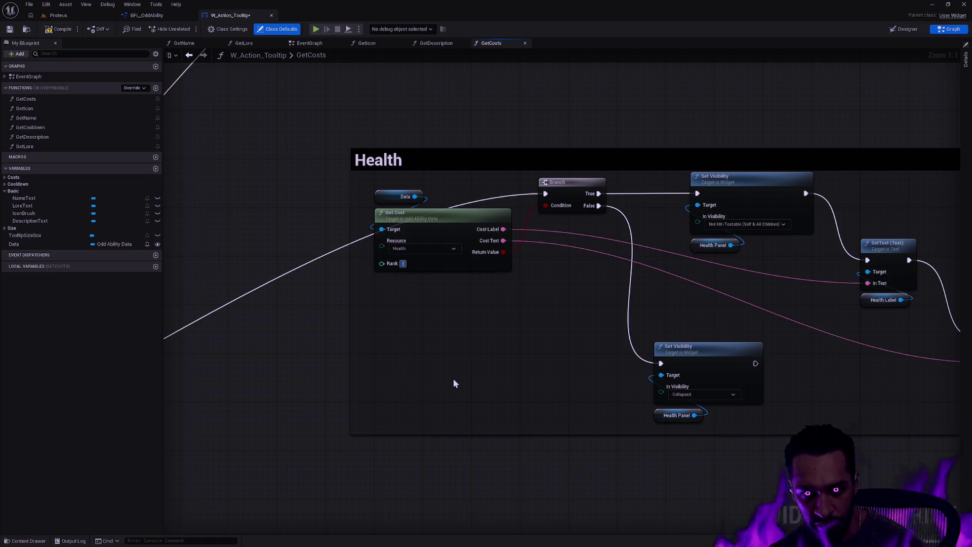
mouse_move(334, 342)
left_mouse_down()
mouse_move(430, 527)
mouse_move(497, 282)
mouse_move(464, 134)
left_mouse_up()
left_click(423, 276)
left_click(423, 296)
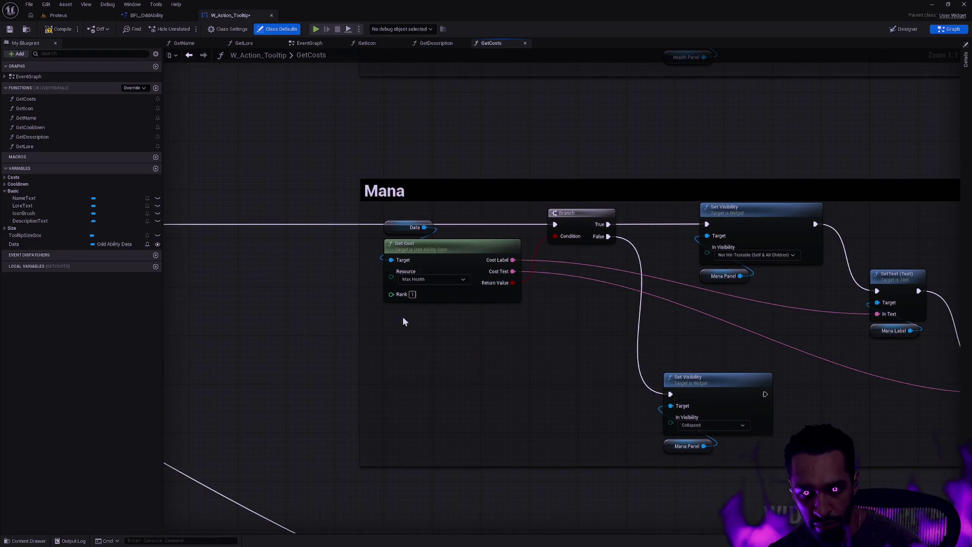
- Set the Rage block's resource to Rage and the Energy block's to Energy, then recheck the blocks
left_click_drag(403, 317, 403, 145)
left_click(405, 367)
left_click(390, 412)
mouse_move(432, 532)
left_mouse_down()
mouse_move(457, 216)
mouse_move(440, 108)
left_mouse_up()
left_click(409, 332)
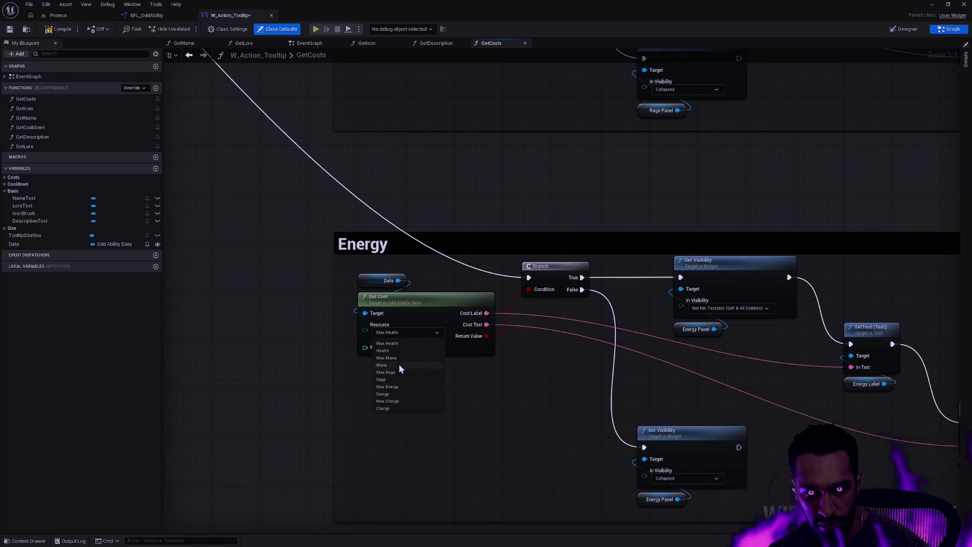
left_click(383, 394)
left_click_drag(436, 439, 443, 325)
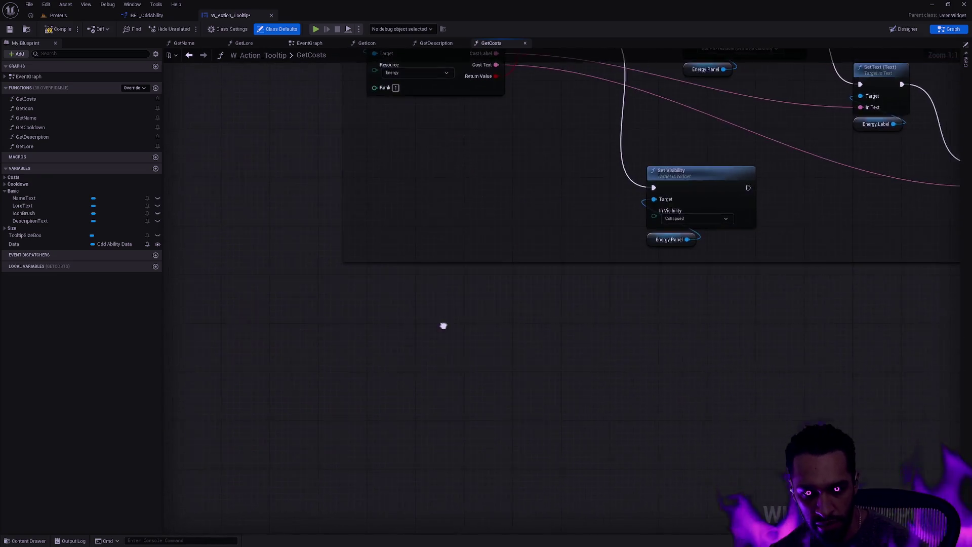
scroll(443, 325, "down", 1)
scroll(475, 268, "down", 2)
left_click_drag(475, 269, 457, 444)
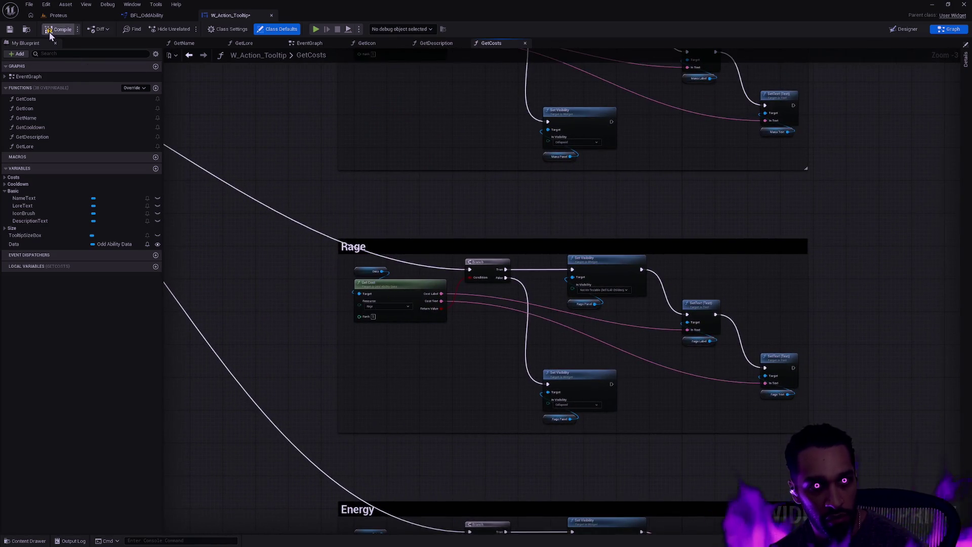
left_click(141, 16)
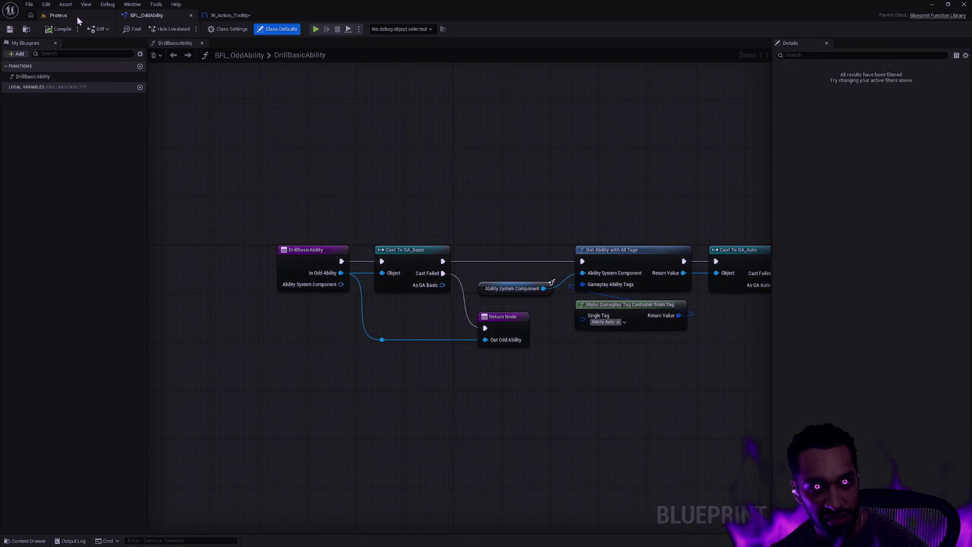
- Play-test the Proteus level, checking hotbar ability tooltips in fullscreen, then return to W_Action_Tooltip
left_click(77, 15)
left_click(208, 28)
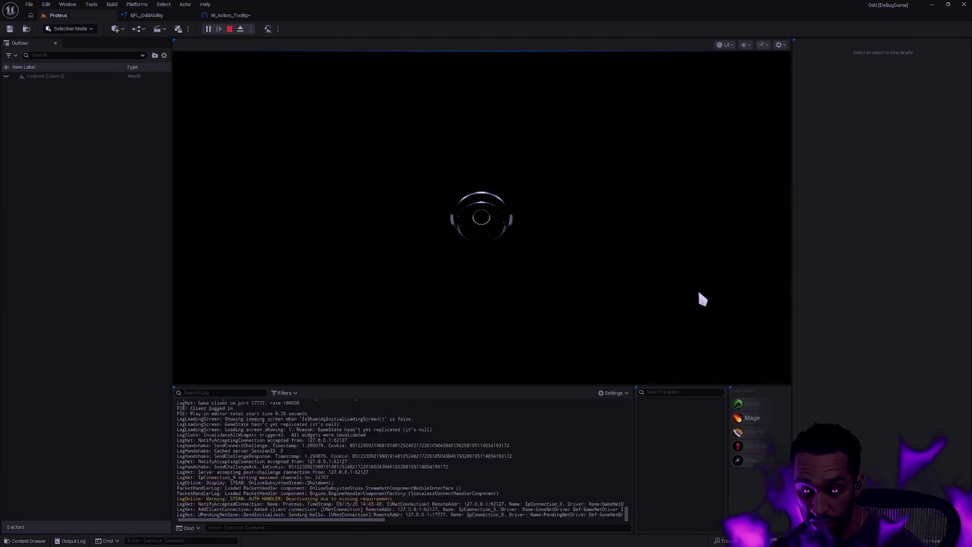
mouse_move(474, 370)
key("F11")
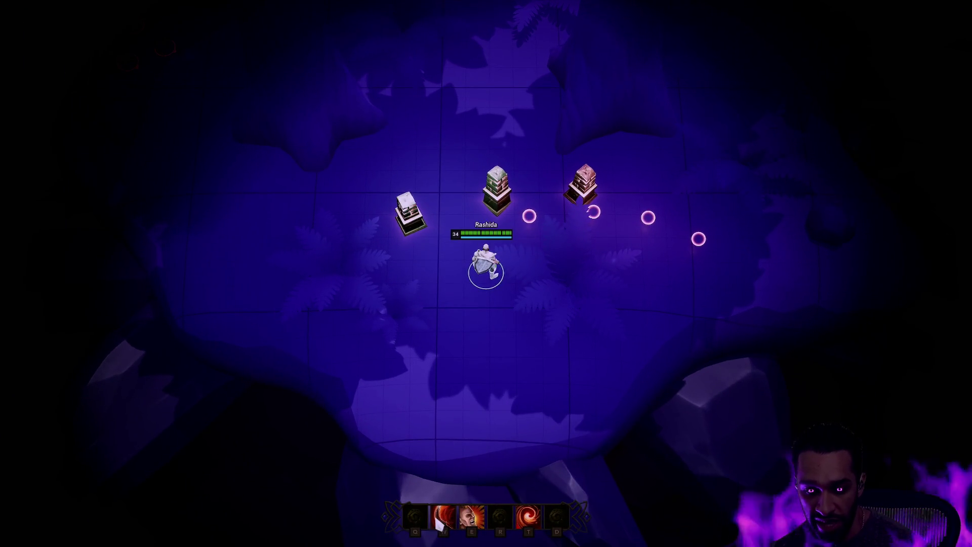
mouse_move(442, 524)
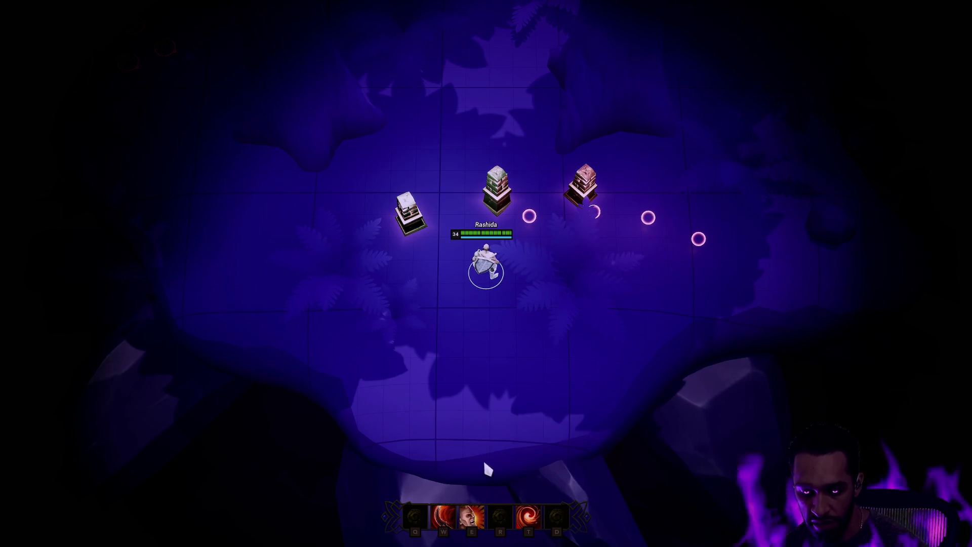
key("Escape")
left_click(231, 15)
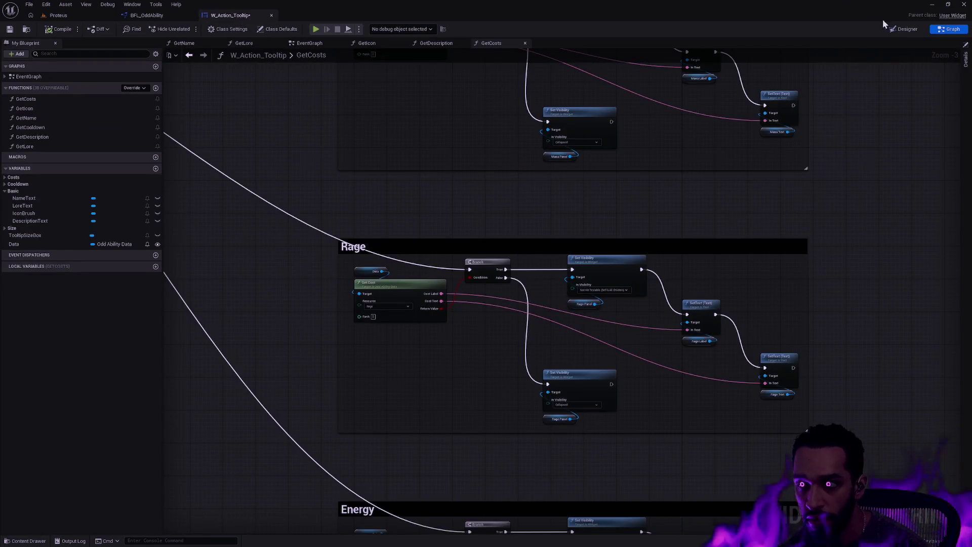
- In the tooltip's Designer, expand the MaxHealth, Health, Mana, Rage and Energy panels in the Hierarchy
key("shift+F4")
scroll(560, 349, "up", 6)
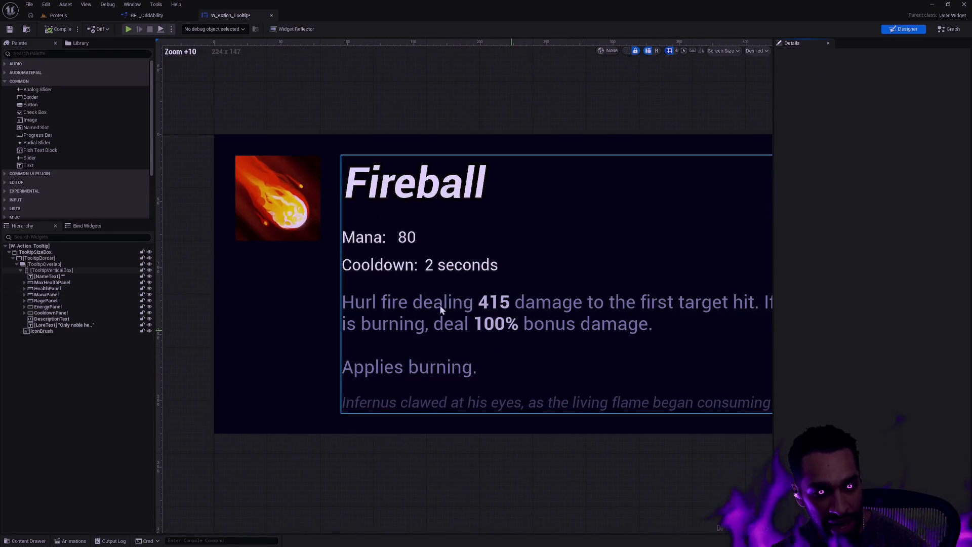
left_click(24, 307)
left_click(24, 301)
left_click(24, 295)
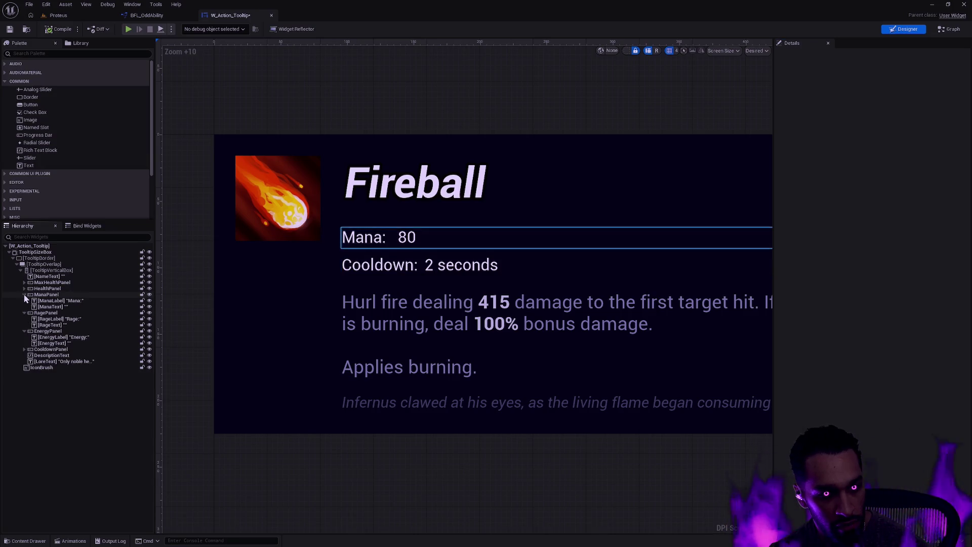
left_click(24, 289)
left_click(24, 283)
- Set Padding 4.0,0.0,0.0,0.0 on the MaxHealth, Health, Mana and Rage texts, then preview the tooltip
left_click(66, 294)
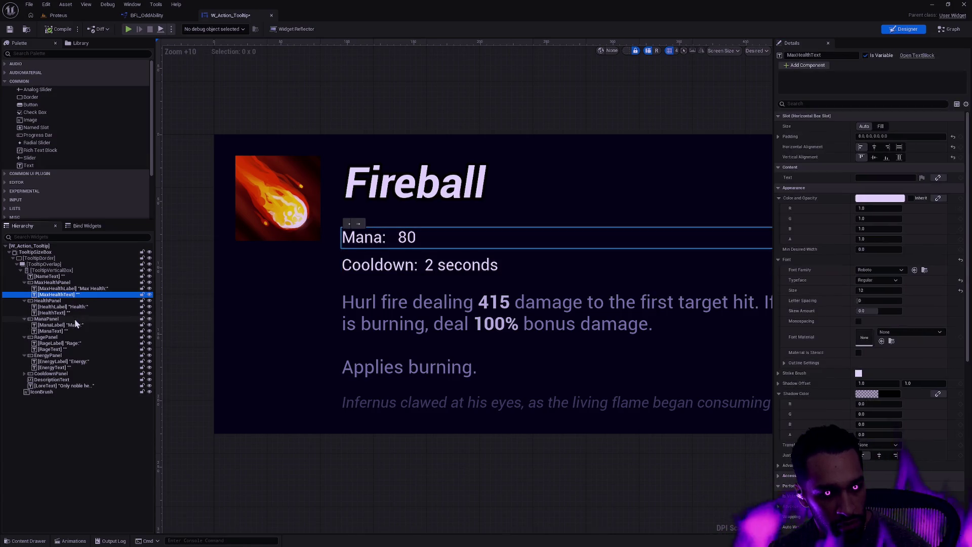
left_click(73, 313, "ctrl")
left_click(75, 332, "ctrl")
left_click(72, 349, "ctrl")
left_click(920, 103)
type("4.0,0.0,0.0,0.0")
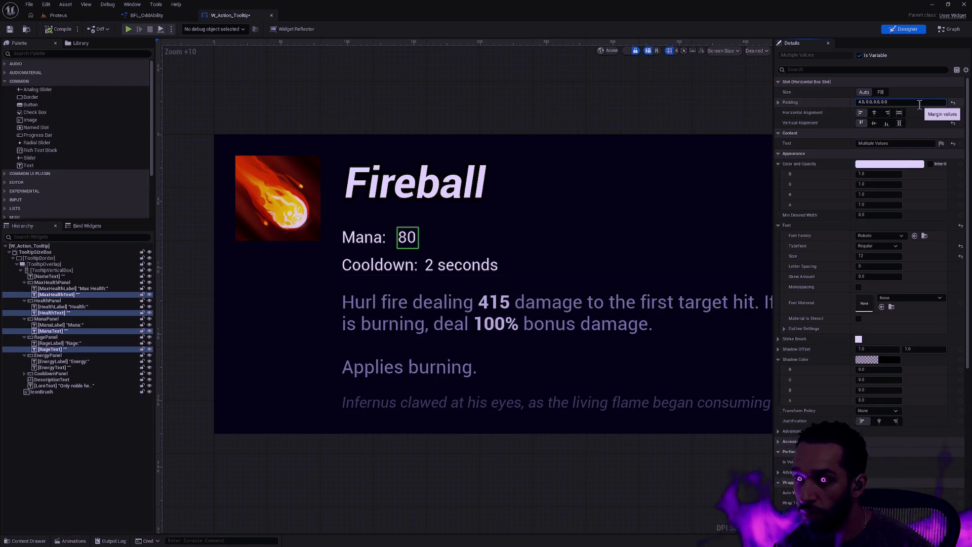
key("Return")
left_click(485, 102)
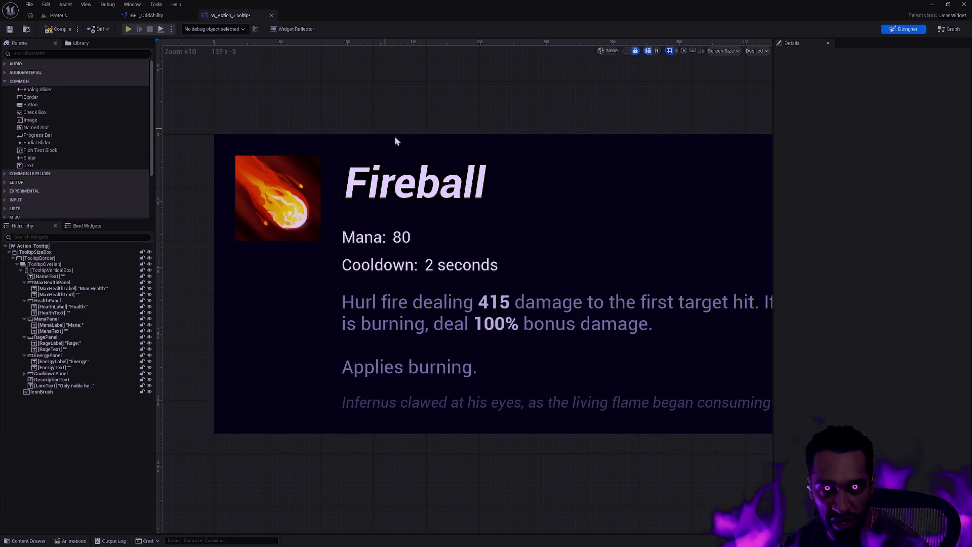
left_click(950, 33)
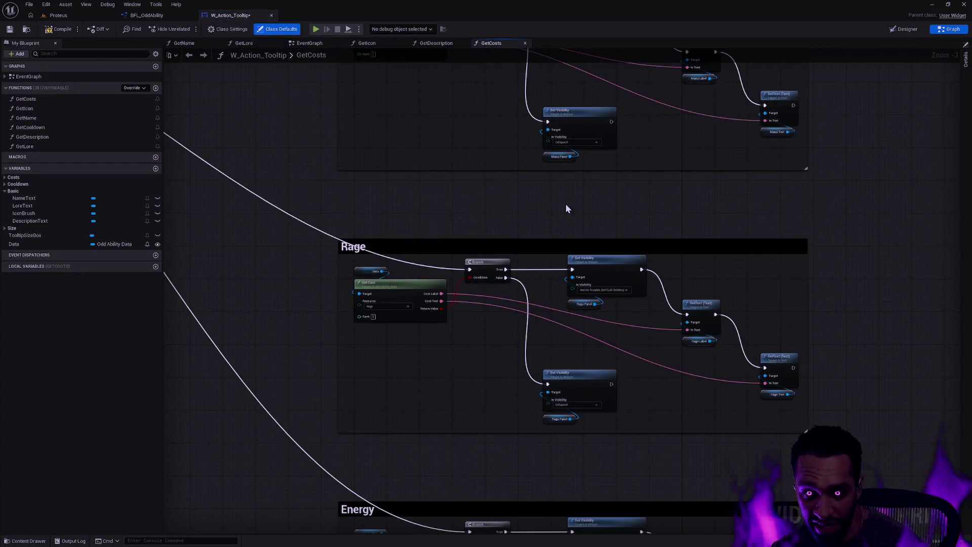
- Open L_Terrarium from the Terrarium map folder in the Content Drawer and start a play session
scroll(643, 206, "up", 5)
scroll(817, 186, "up", 4)
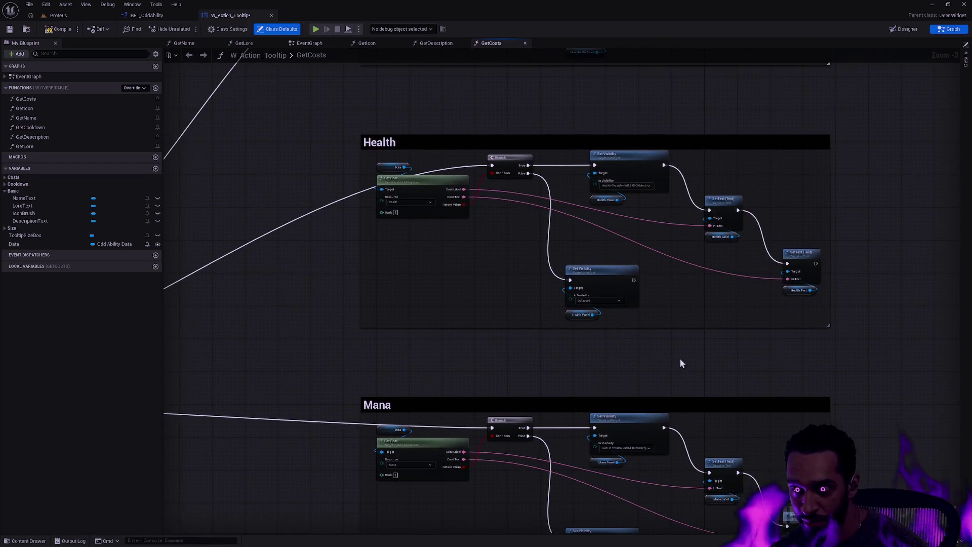
scroll(680, 358, "up", 5)
scroll(619, 205, "up", 5)
left_click_drag(502, 357, 503, 355)
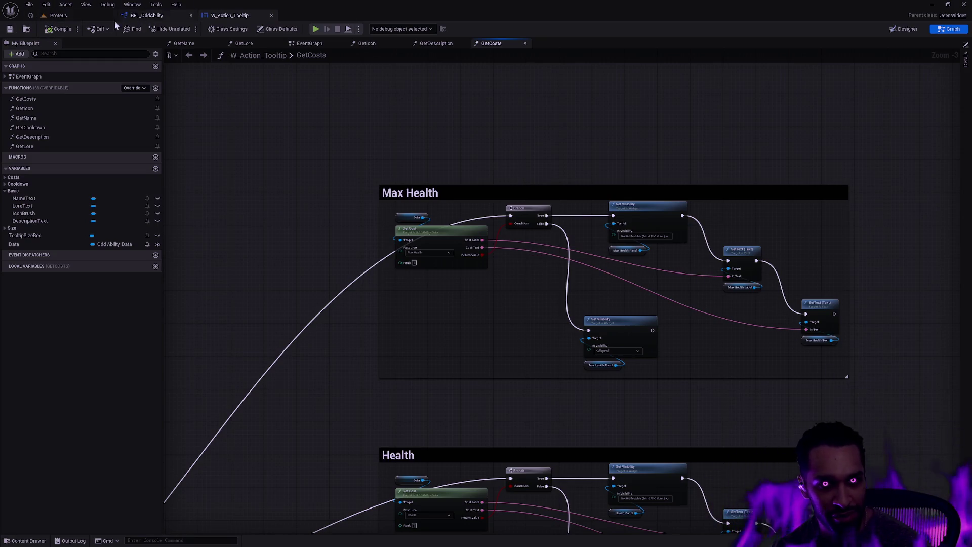
left_click(58, 15)
key("ctrl+space")
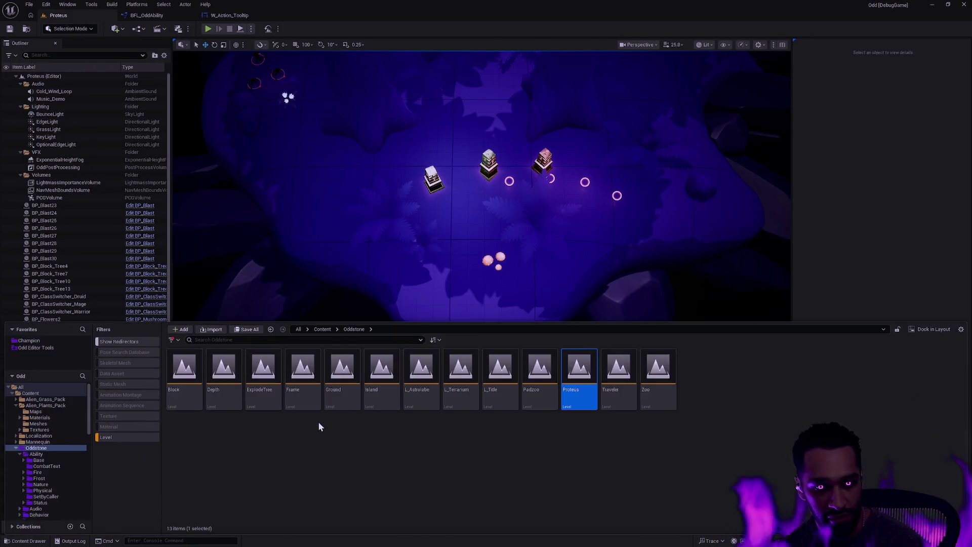
key("alt+Left")
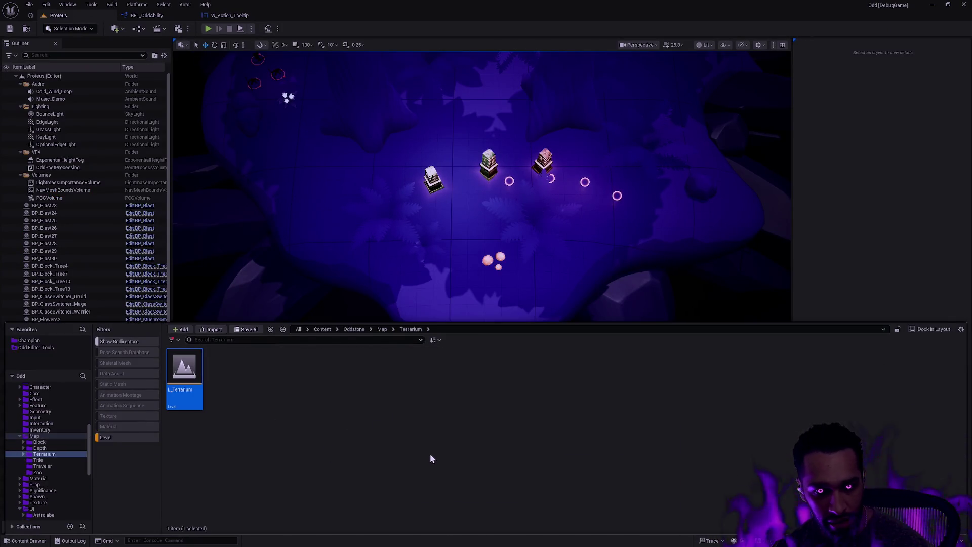
double_click(423, 409)
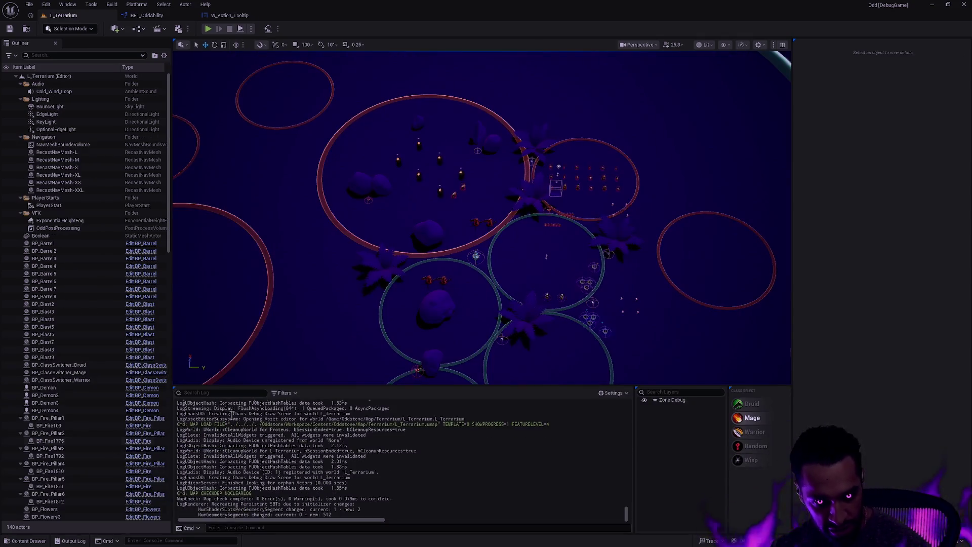
left_click_drag(505, 270, 628, 206)
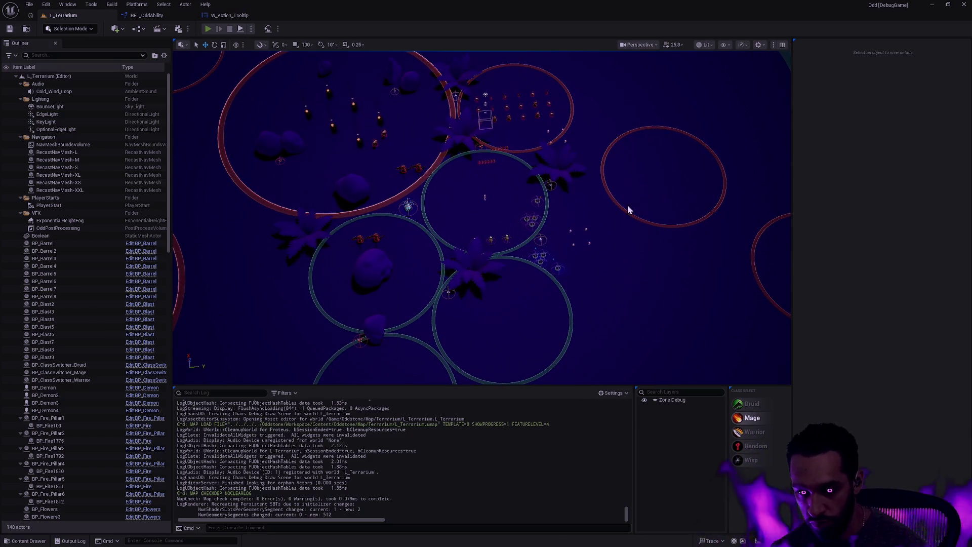
key("alt+p")
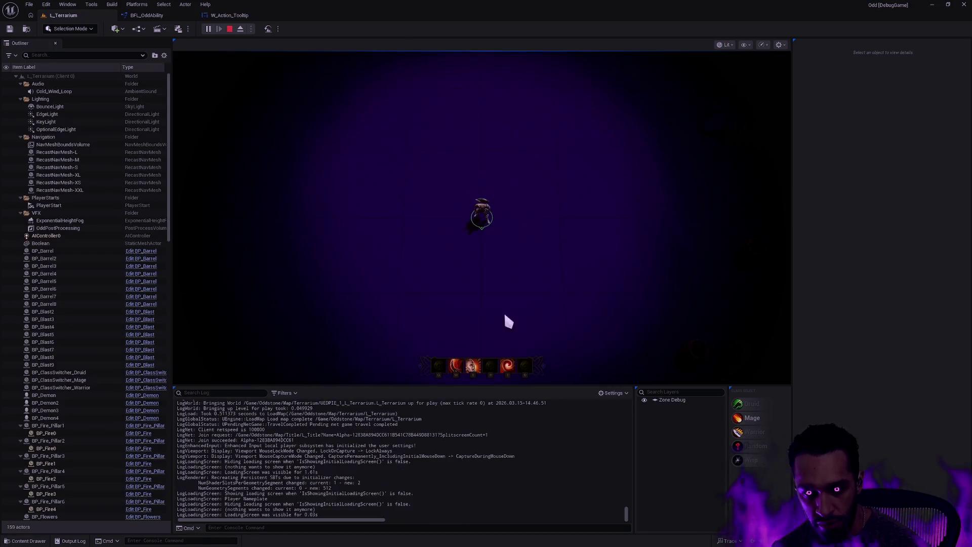
- Check the Cleave, Rush and Warcry tooltips on the action bar, with the game view fullscreen
mouse_move(455, 367)
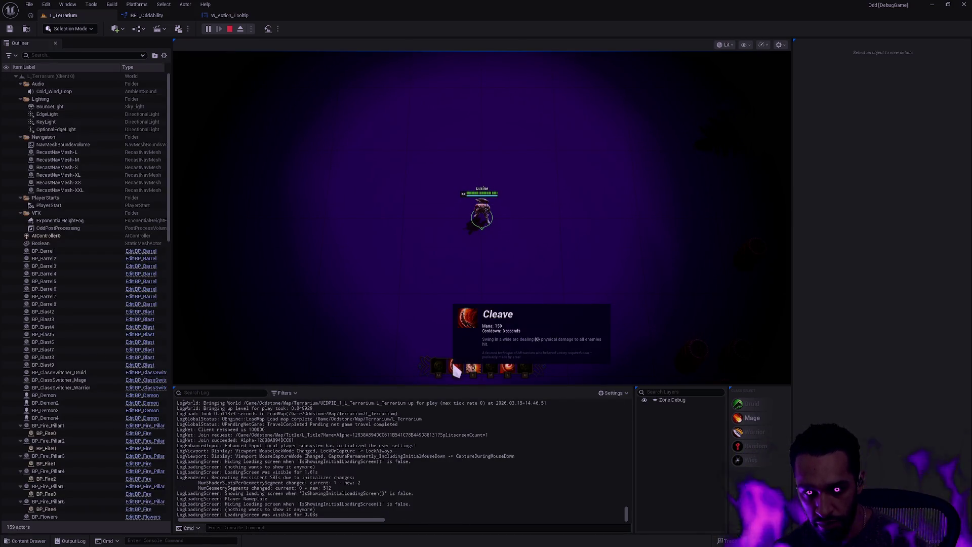
mouse_move(511, 367)
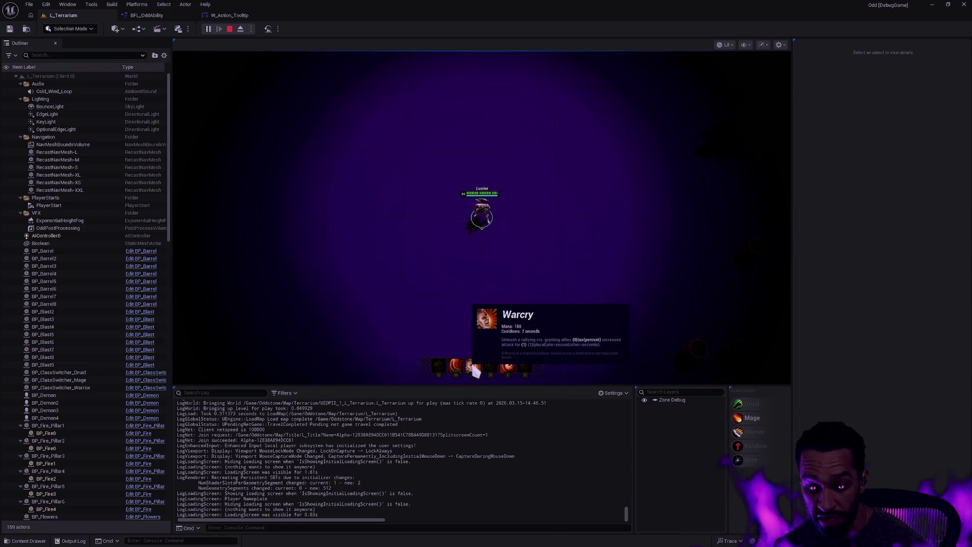
key("F11")
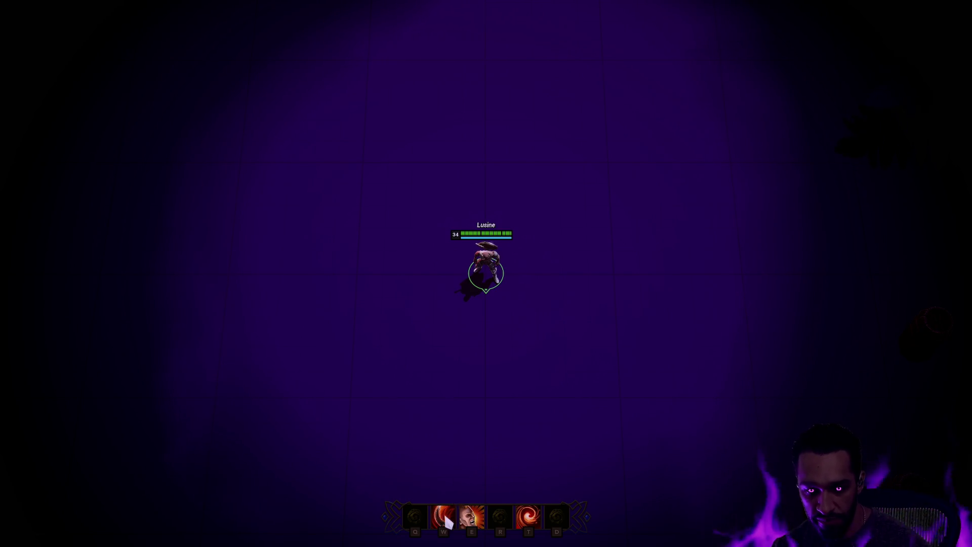
mouse_move(445, 523)
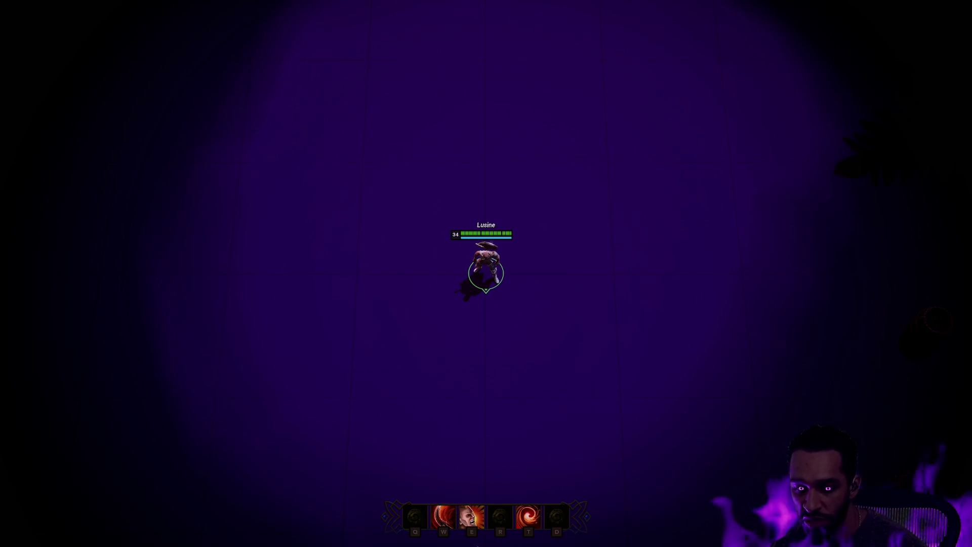
mouse_move(432, 9)
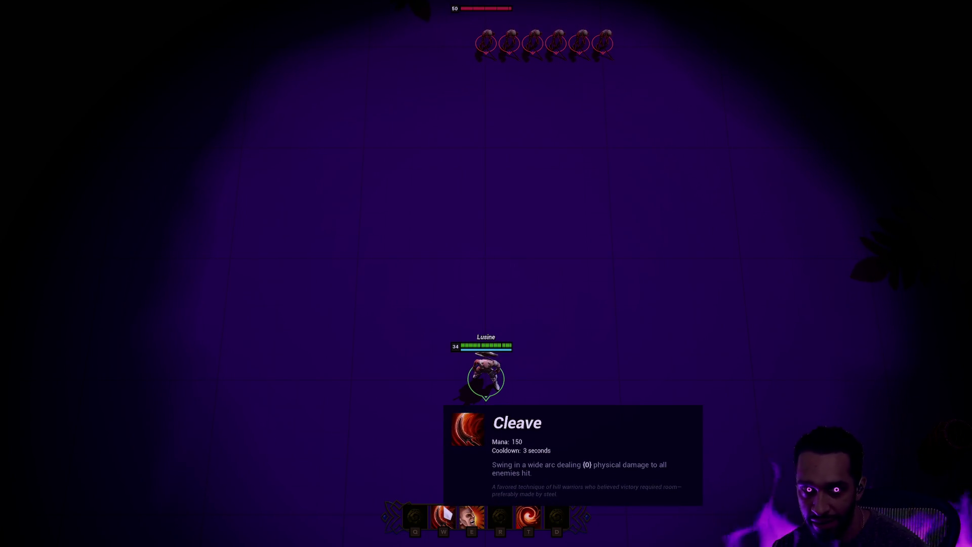
- Walk the champion toward the training dummies and attack one
right_click(493, 302)
right_click(474, 339)
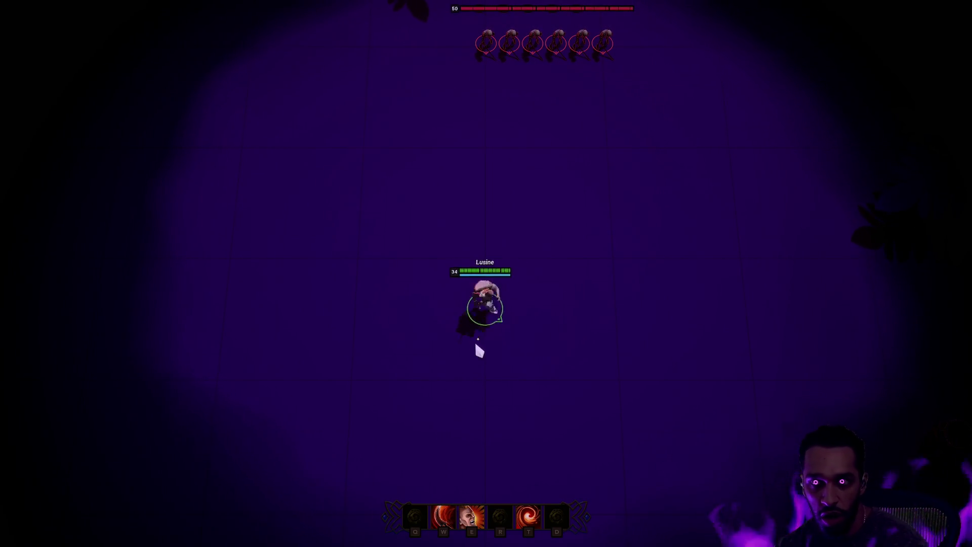
right_click(488, 375)
right_click(493, 388)
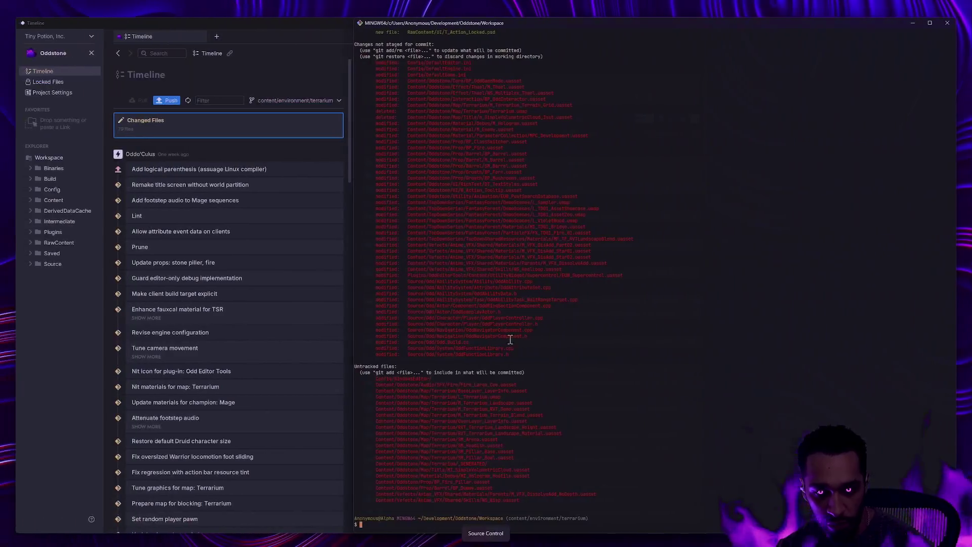
- Stage the Content/Oddstone/UI/ folder with ga and show the git status
type("ga Content/Oddstone/UI/")
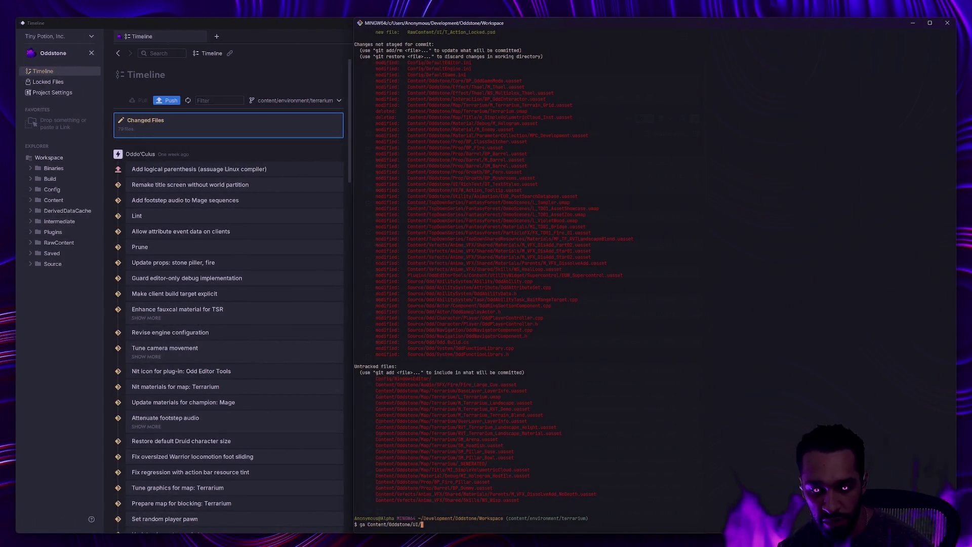
key("Return")
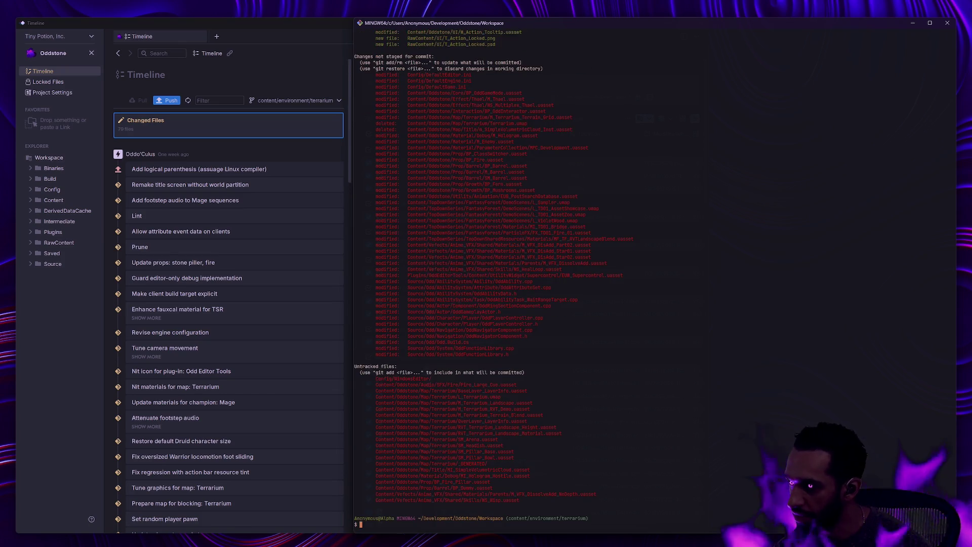
type("gs")
key("Return")
- Commit with the message 'Enhance action bar', then show the remaining status
type("'")
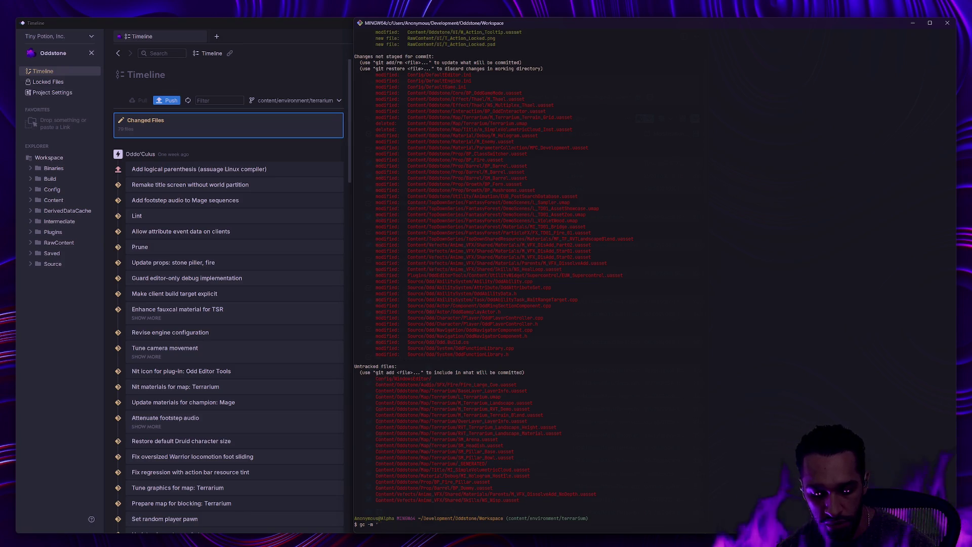
type("Enhance action bar'")
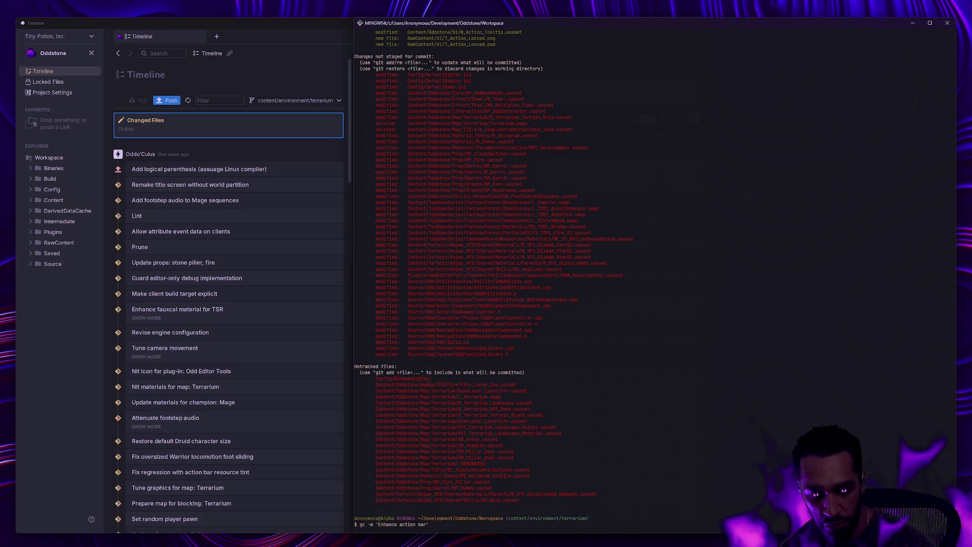
key("Return")
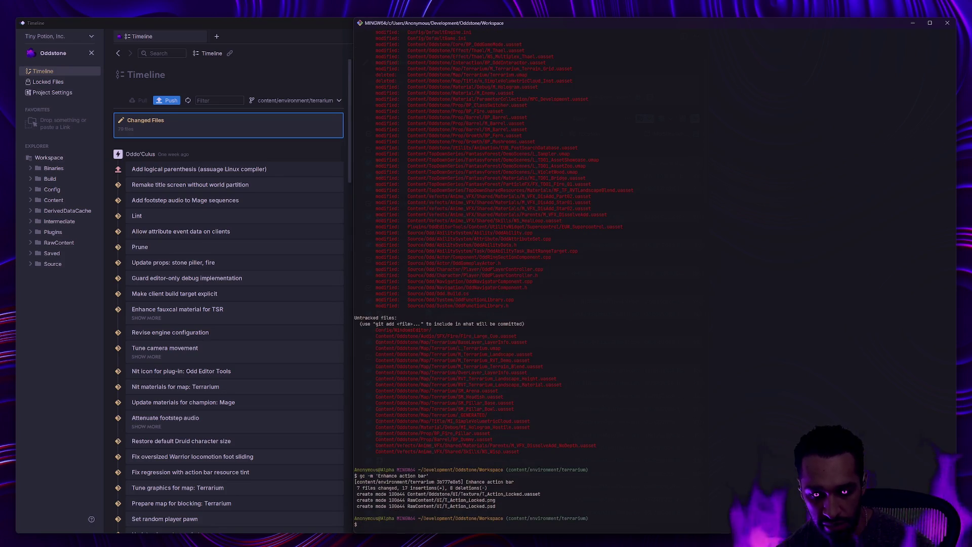
type("gs")
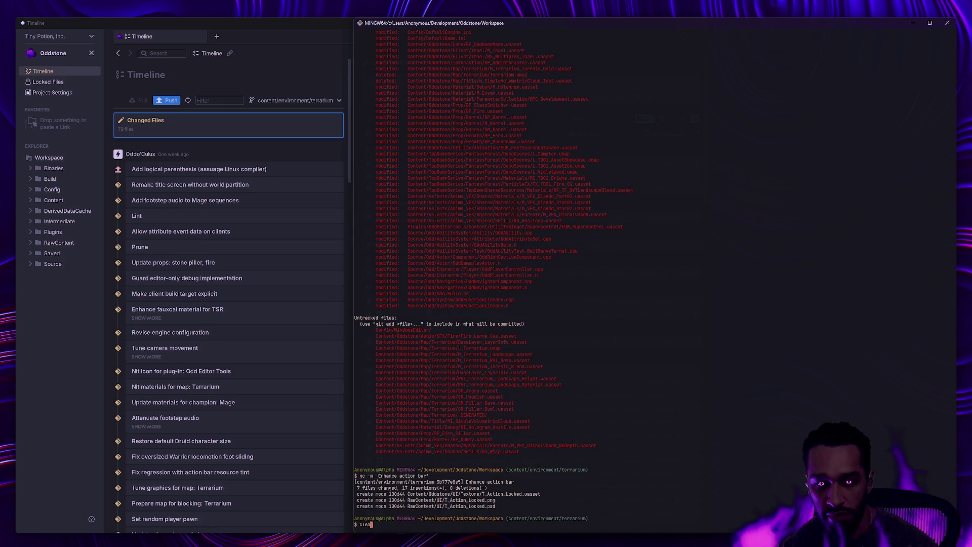
key("ctrl+l")
key("Return")
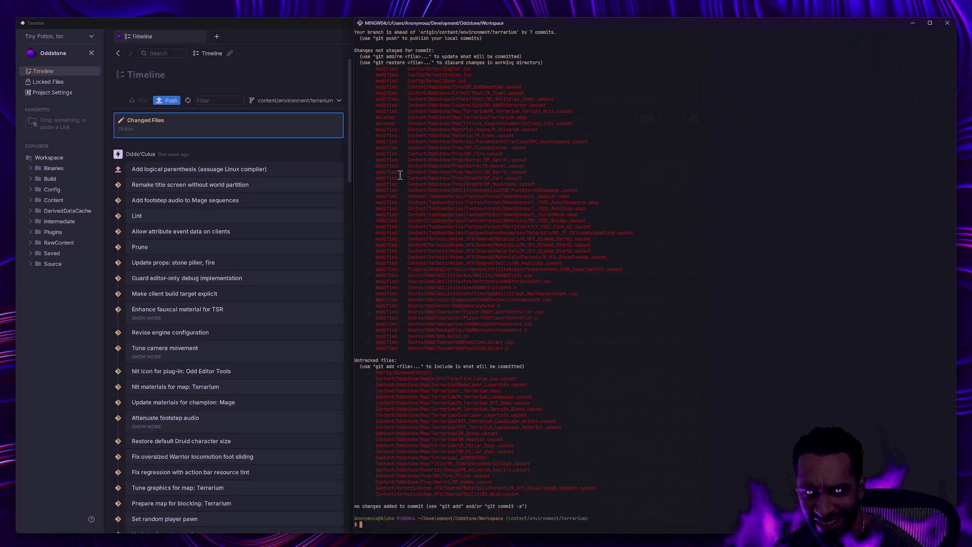
- Review the changed-file lines in the git status output, including the Vefects/Anime paths
left_click_drag(407, 94, 549, 263)
left_click(549, 264)
left_click_drag(408, 181, 484, 263)
left_click(574, 289)
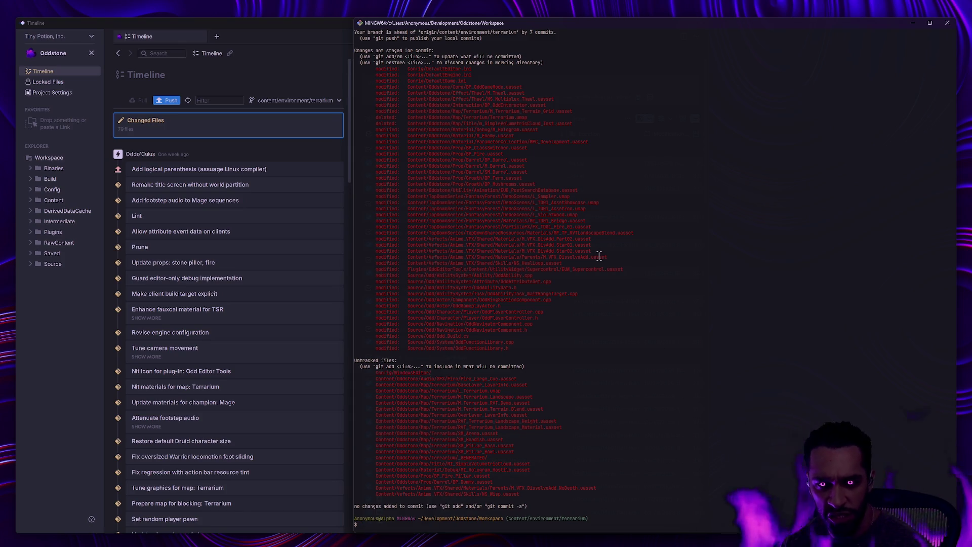
left_click_drag(424, 196, 466, 196)
left_click_drag(428, 239, 462, 239)
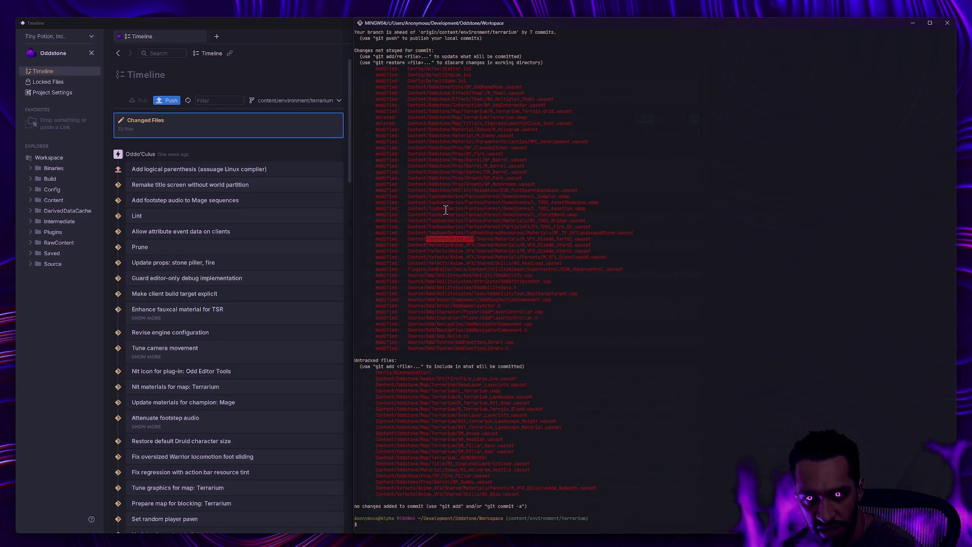
left_click(437, 251)
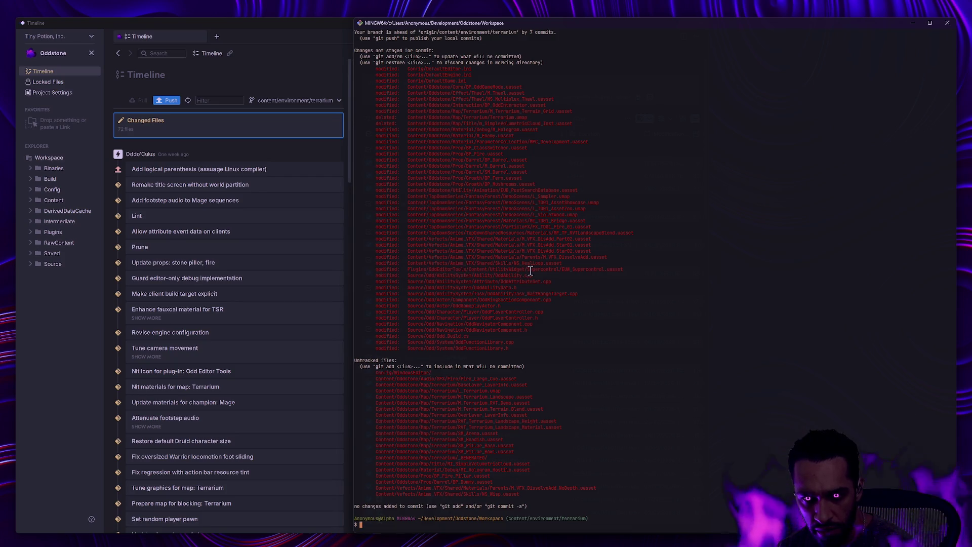
triple_click(441, 272)
left_click(634, 295)
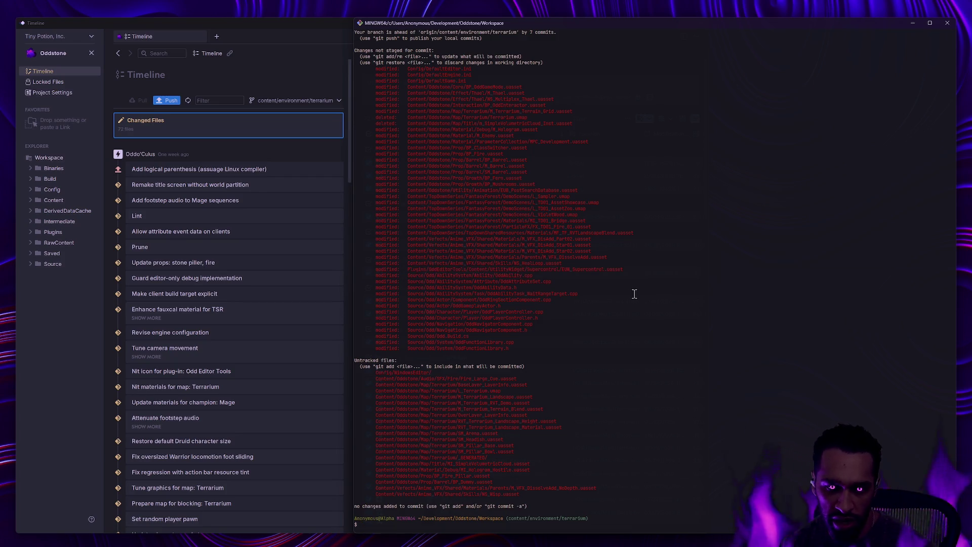
- Stage Plugins/ and commit it as 'Update supercontrol'
type("ga Plugins/")
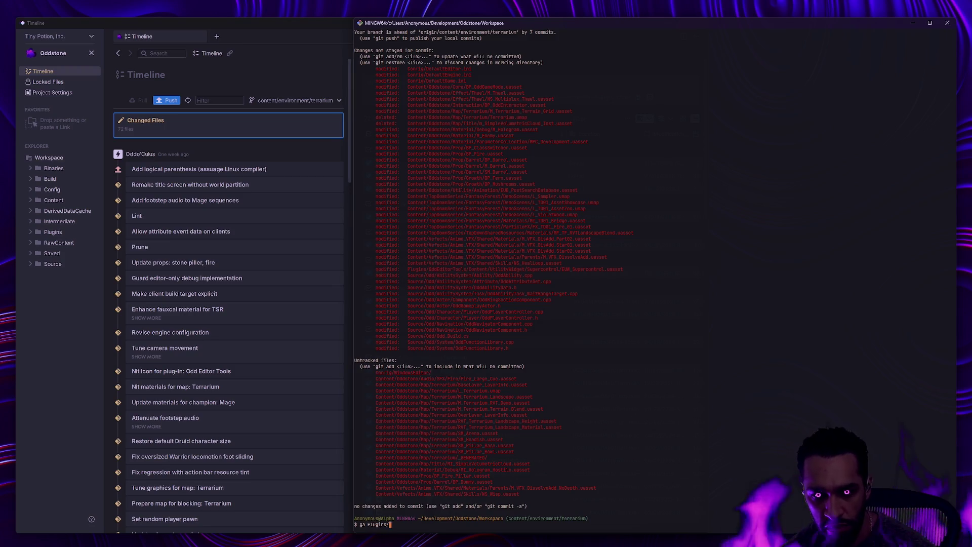
key("Tab")
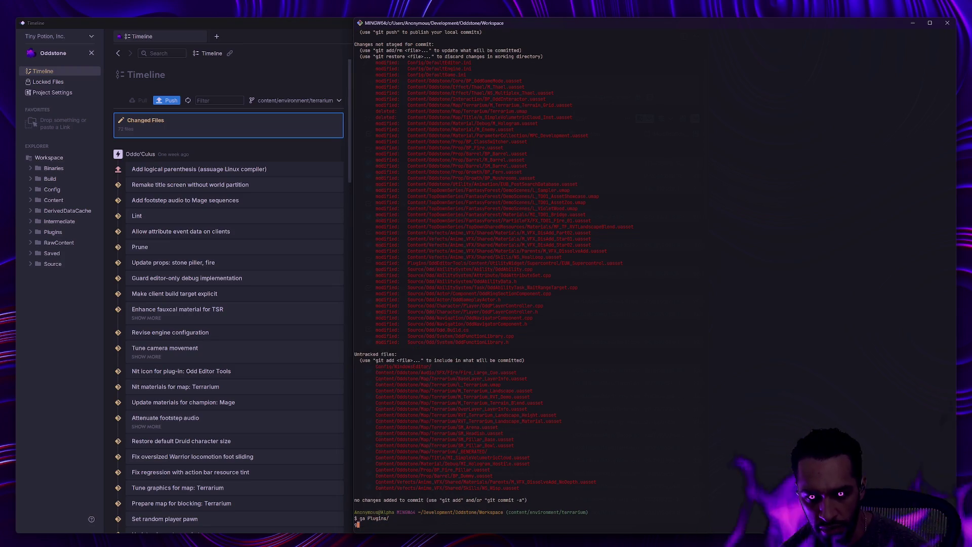
key("Return")
type("gc -m 'U")
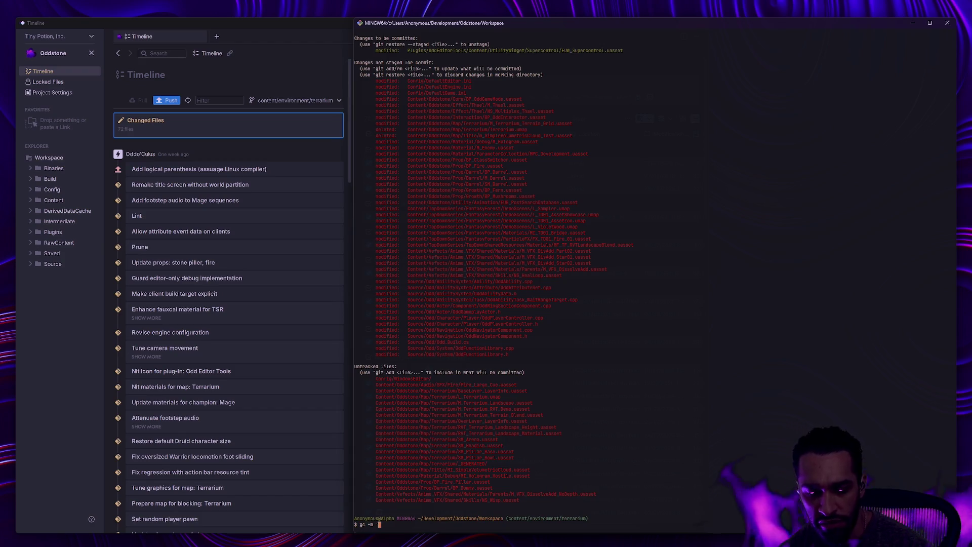
type("pdate")
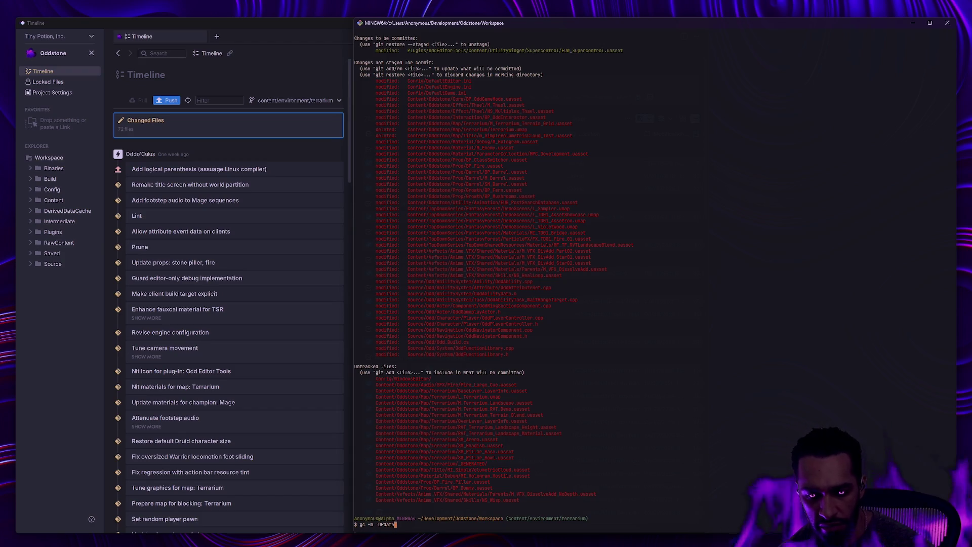
type(" super")
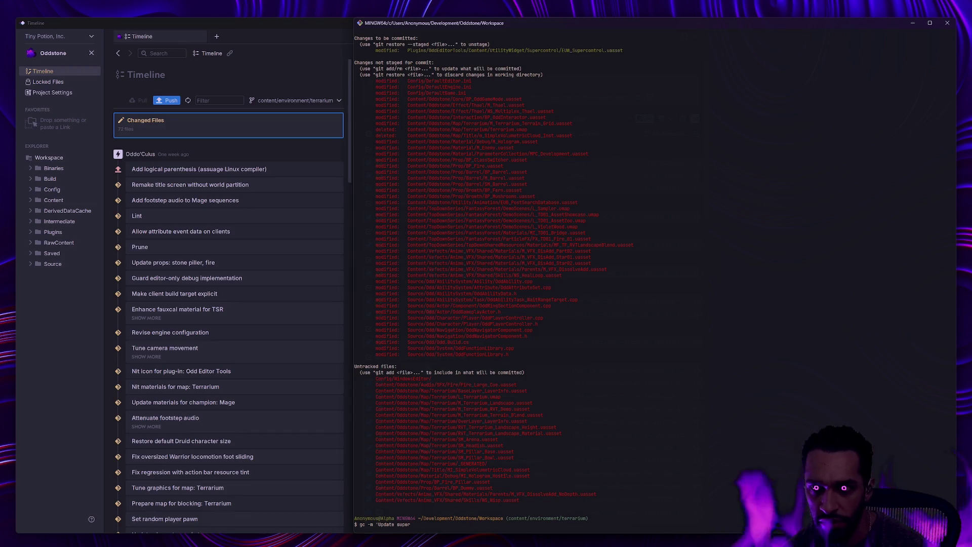
type("control")
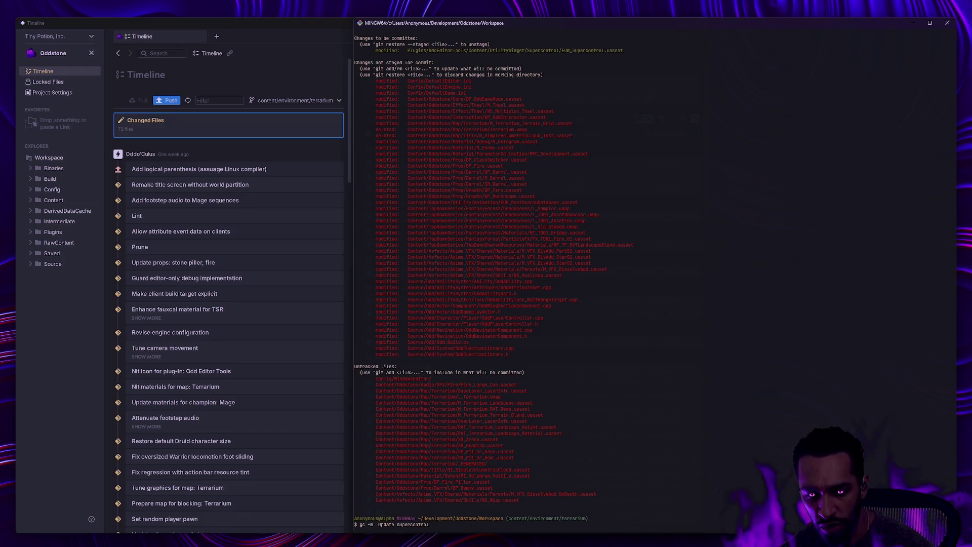
key("BackSpace")
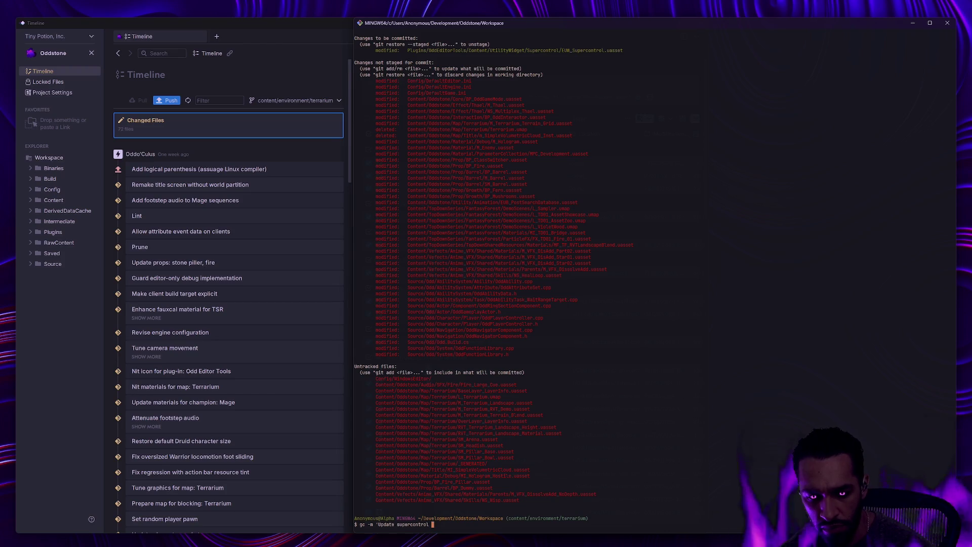
type("'")
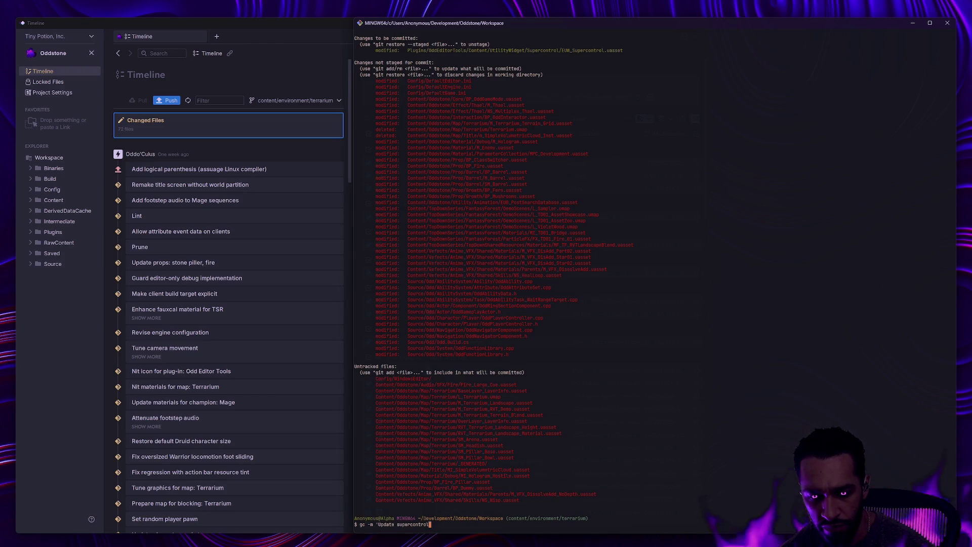
key("Return")
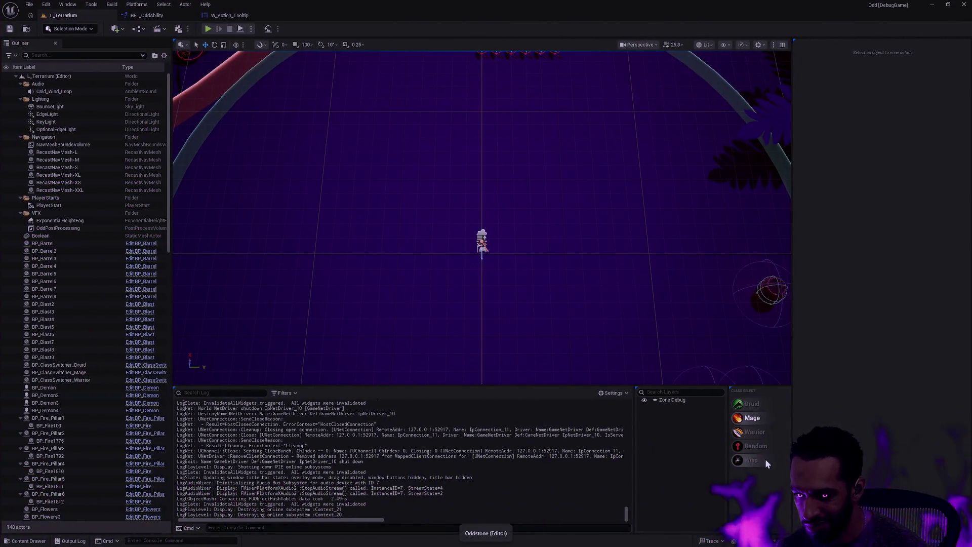
- Choose the Wisp class, start a play session and move around, toggling fullscreen with F11
left_click(751, 459)
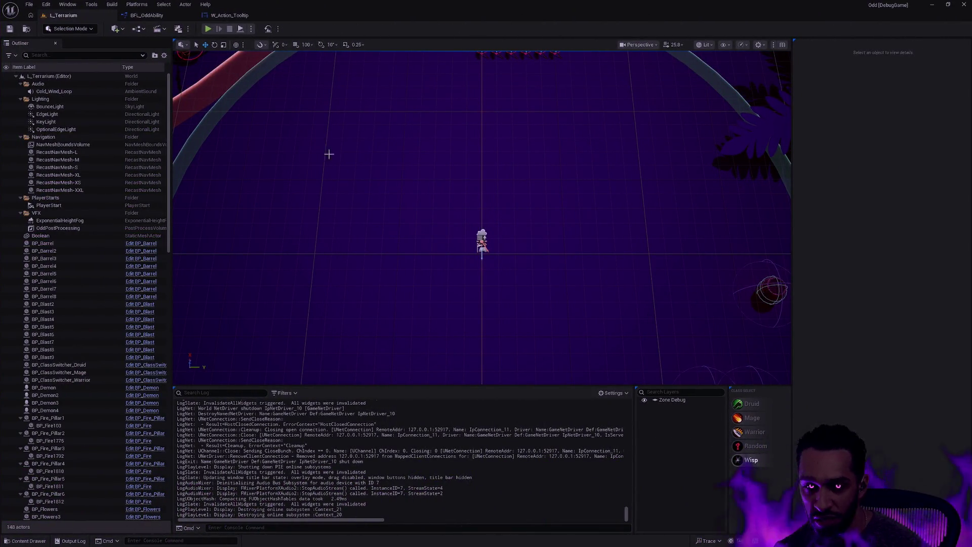
key("alt+p")
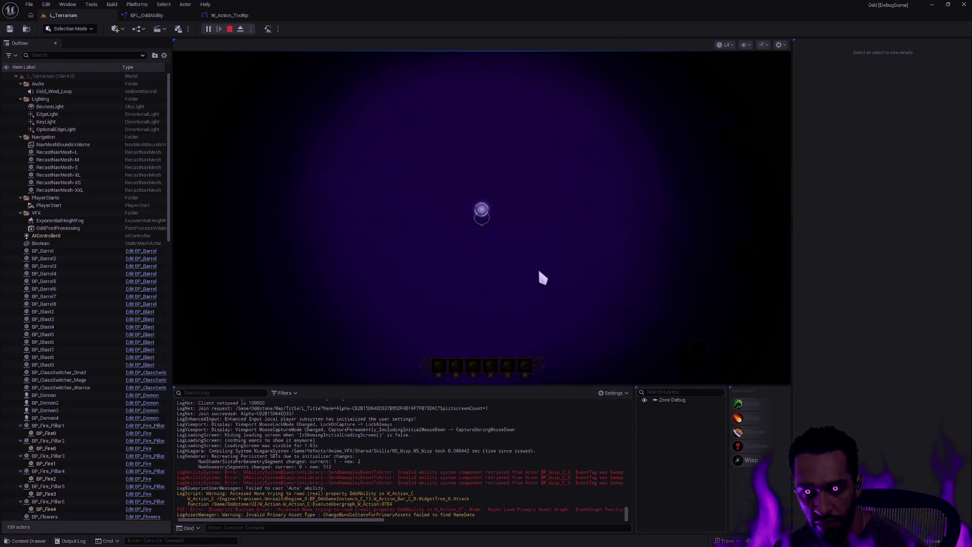
mouse_move(690, 244)
left_mouse_down()
mouse_move(579, 142)
mouse_move(461, 136)
mouse_move(402, 198)
mouse_move(430, 263)
mouse_move(465, 271)
left_mouse_up()
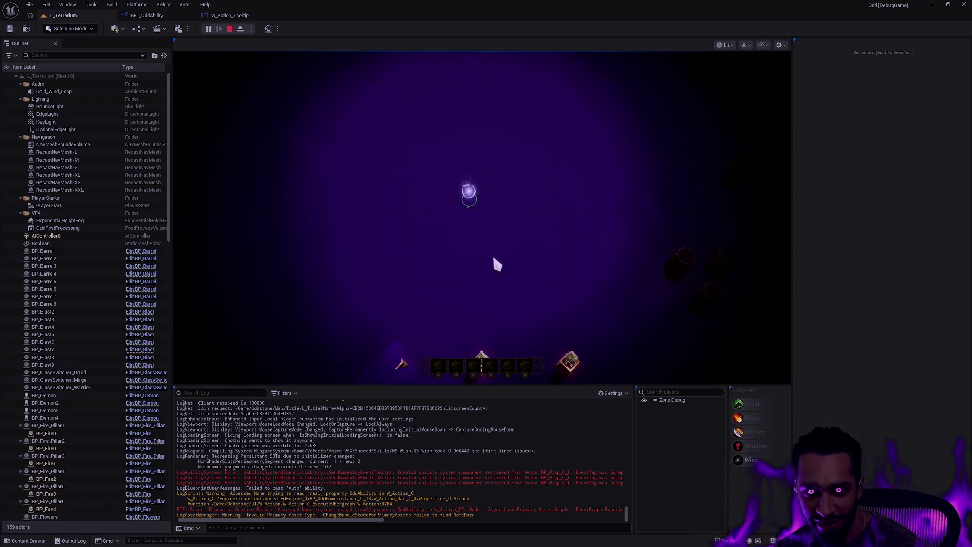
key("F11")
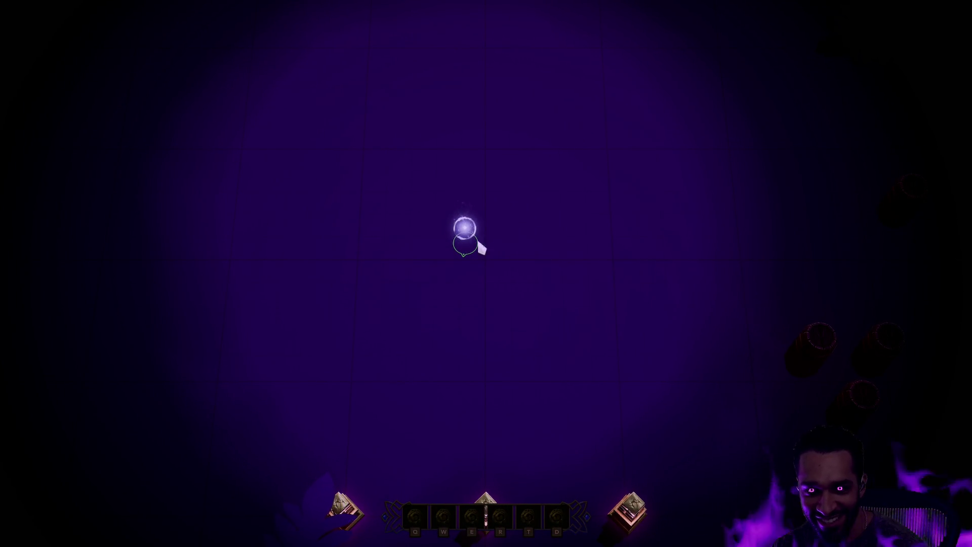
key("F11")
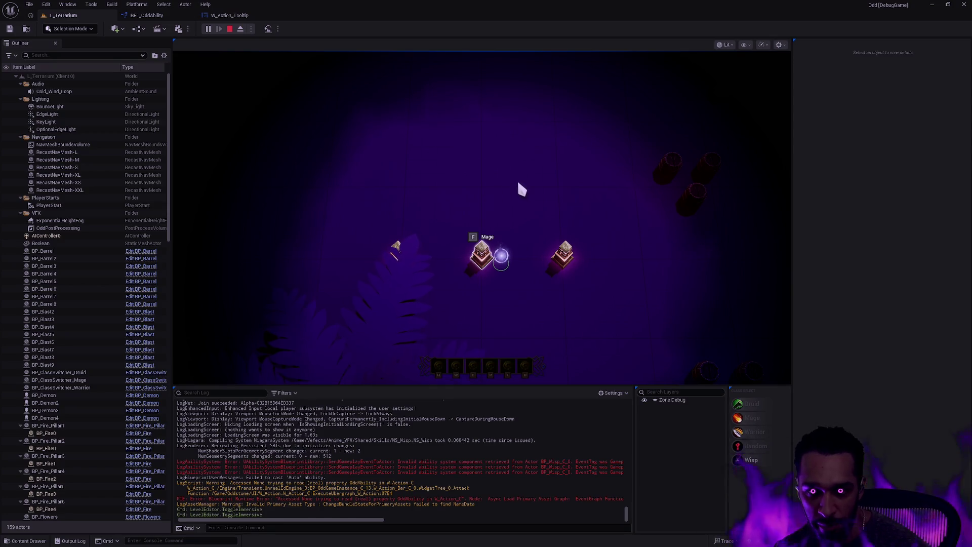
- Switch the character to Mage, stop the session and close the error log
key("f")
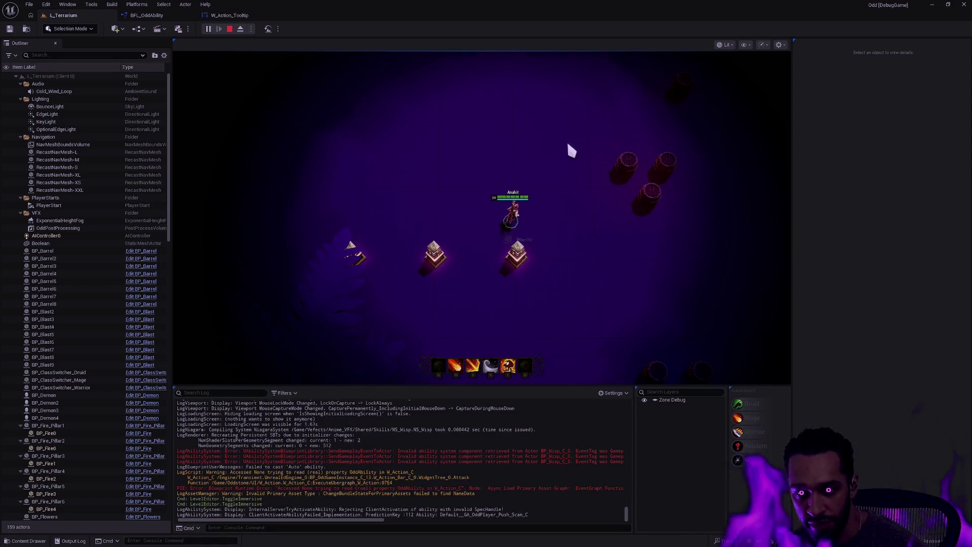
key("Escape")
left_click(668, 165)
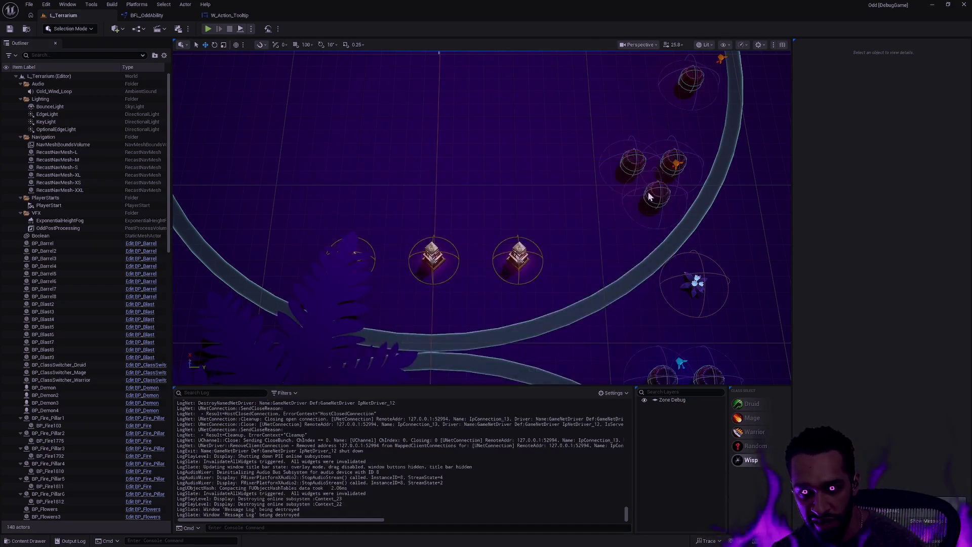
key("alt+Tab")
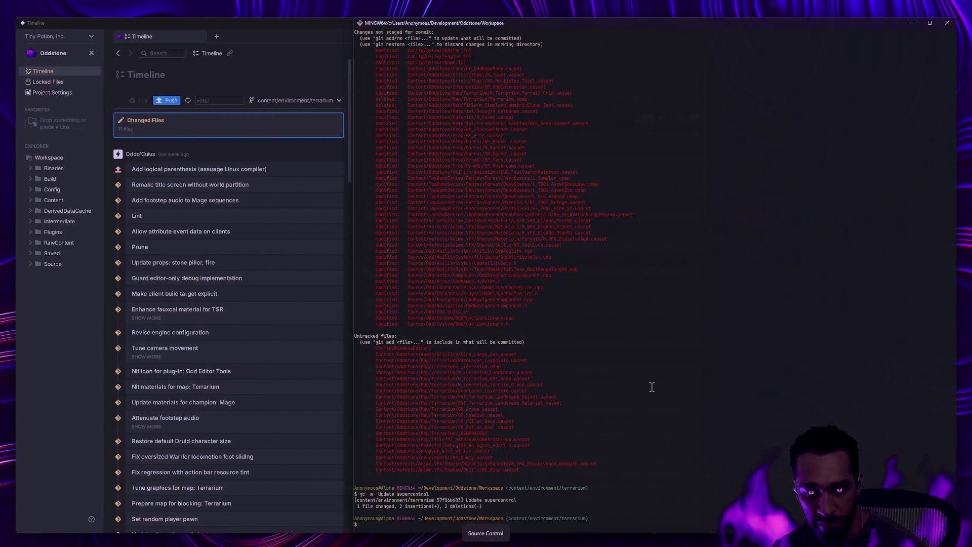
- Stage the Content/Oddstone/Effect/ and Content/Vefects/ folders
type("gs")
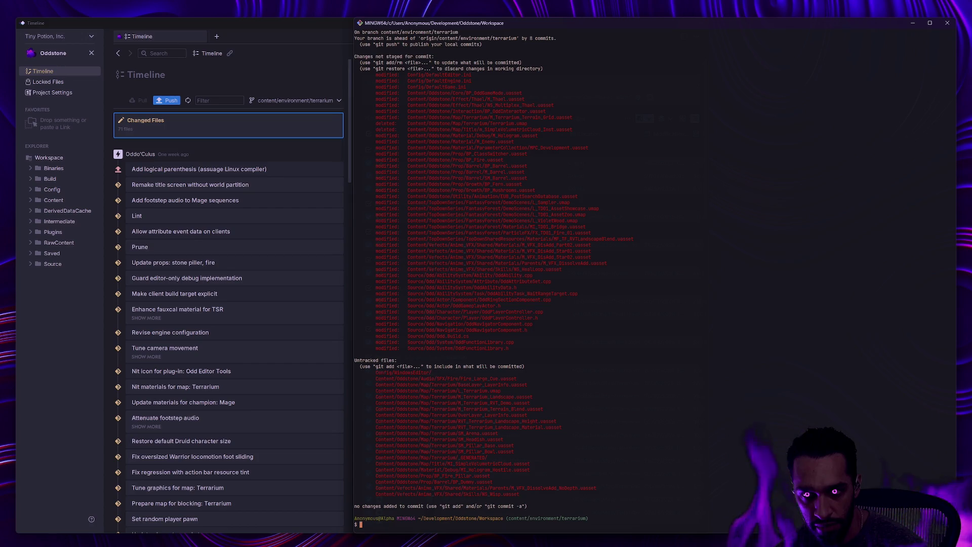
type("ga Conten")
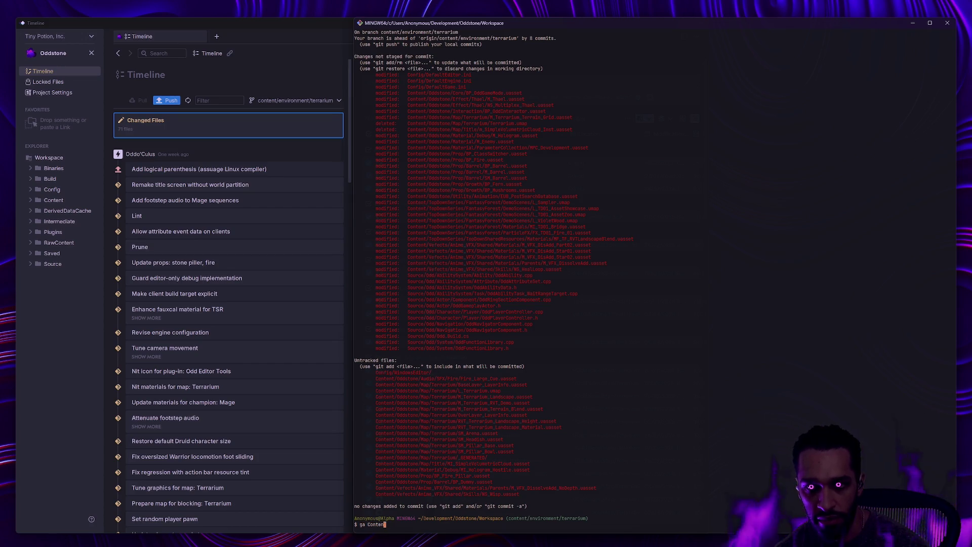
type("t/Oddstone/Effect/")
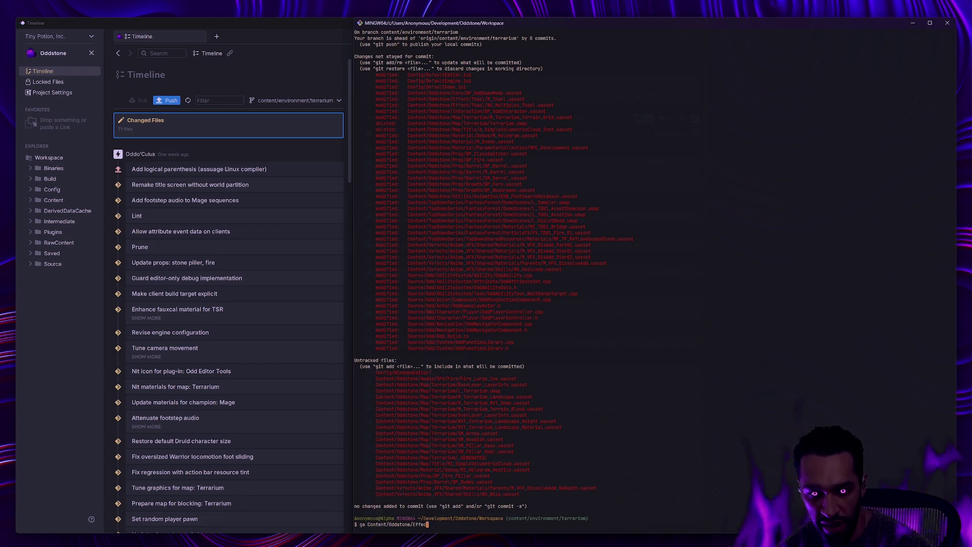
key("Return")
type("ga")
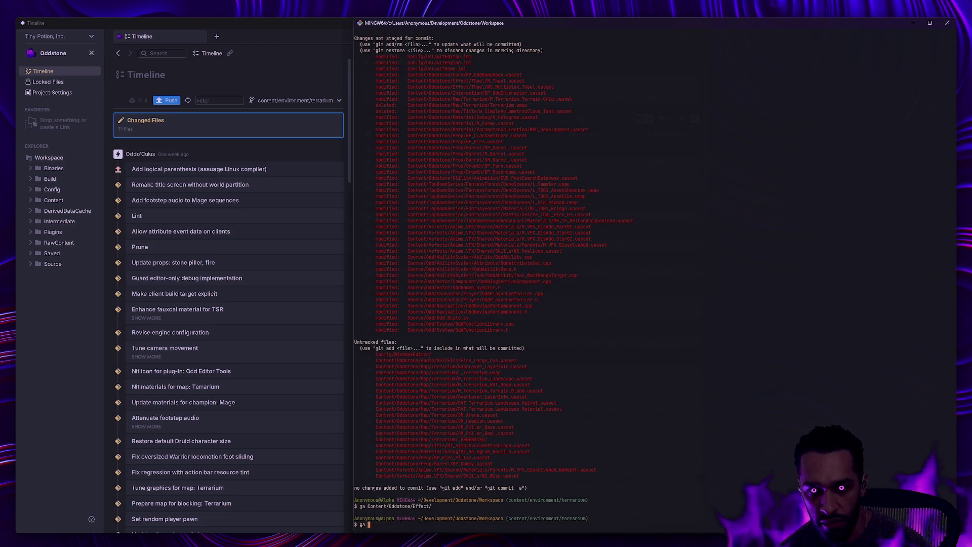
type("Content/V")
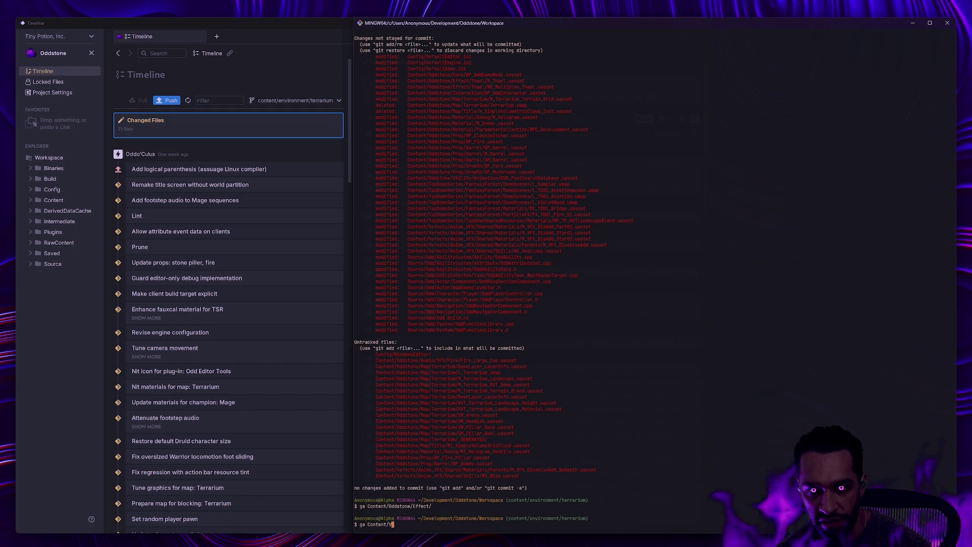
type("efects/")
key("Return")
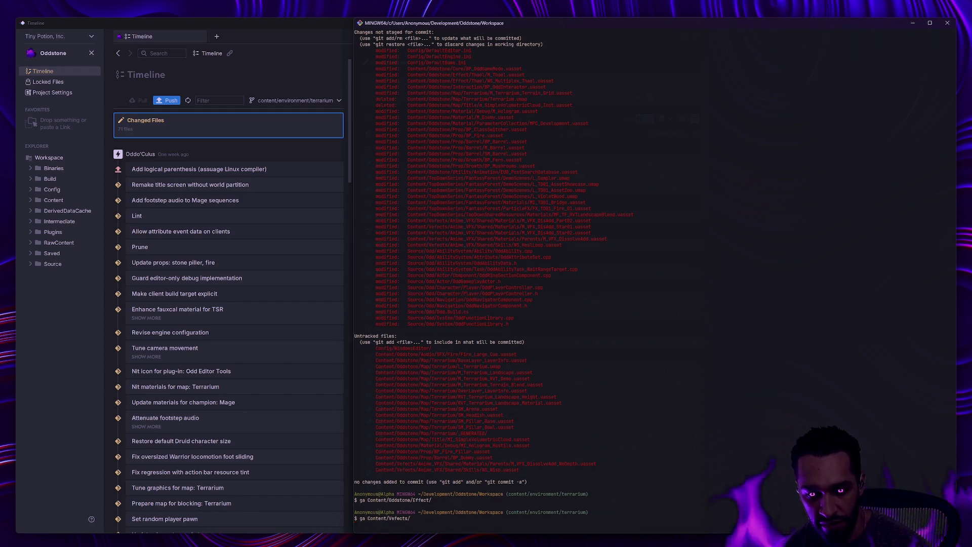
- Check the git status and type the commit command gc -m 'Update FX'
key("BackSpace")
type("s")
key("Return")
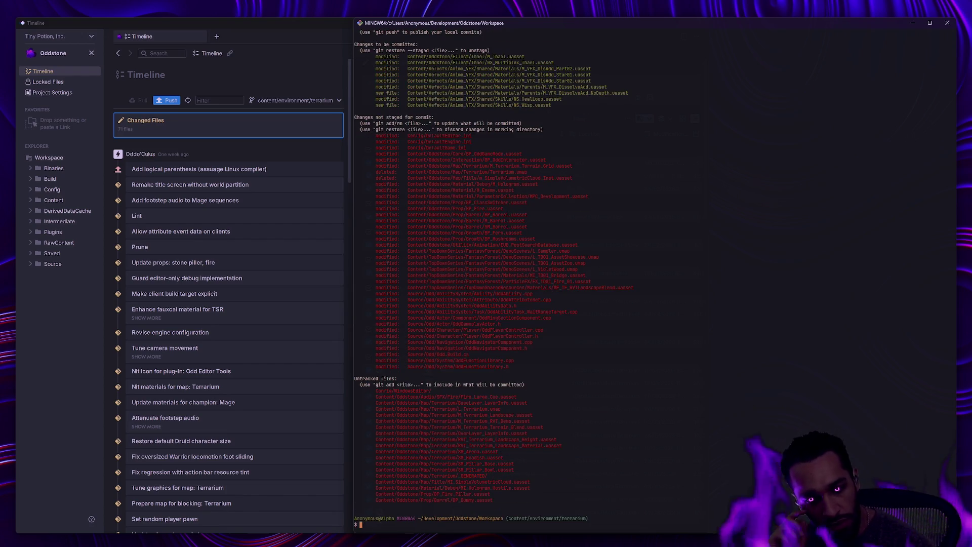
type("c -m 'Update FX'")
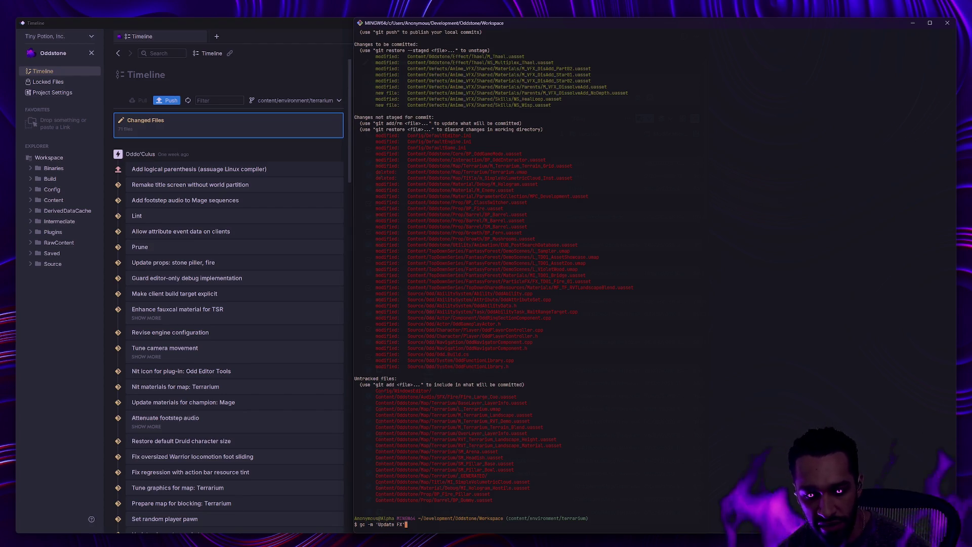
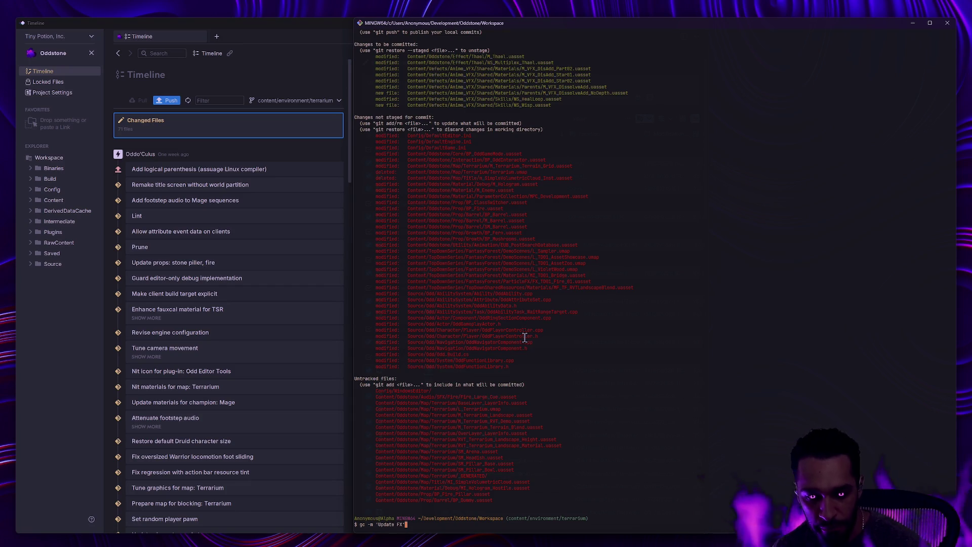
- Commit the staged VFX changes in Git Bash with the message 'Update VFX'
key("BackSpace")
key("BackSpace")
type("VFX'")
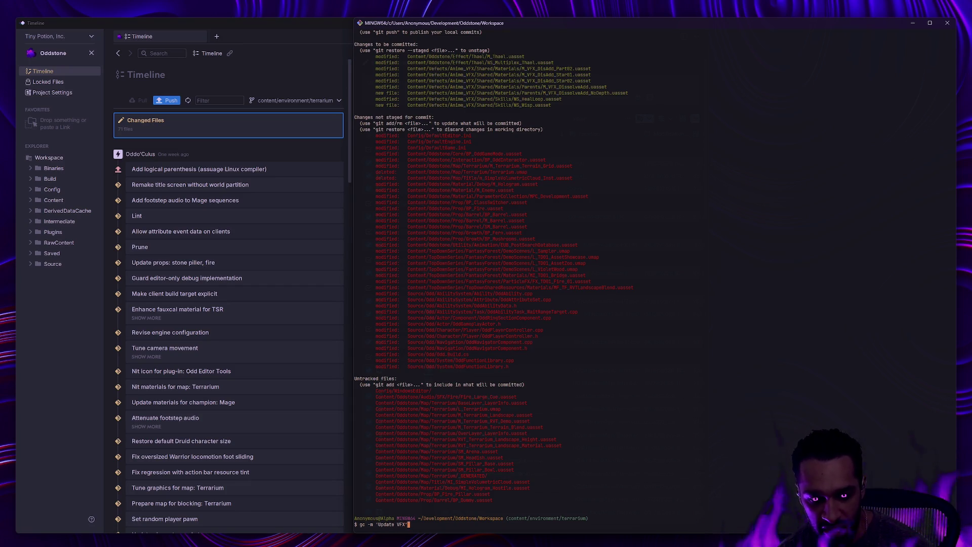
key("Return")
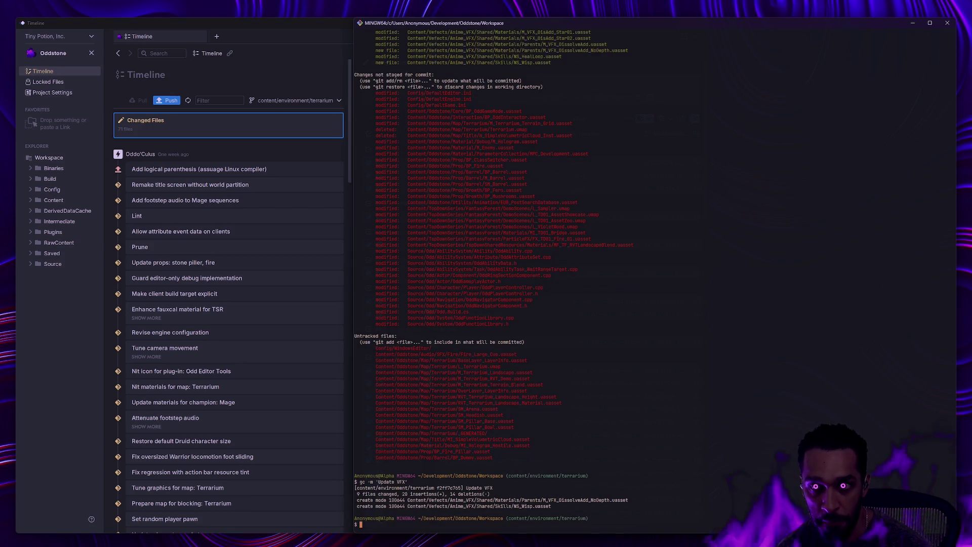
- Run gs to confirm nothing is staged and terrarium is 9 commits ahead of origin
type("gs")
key("Return")
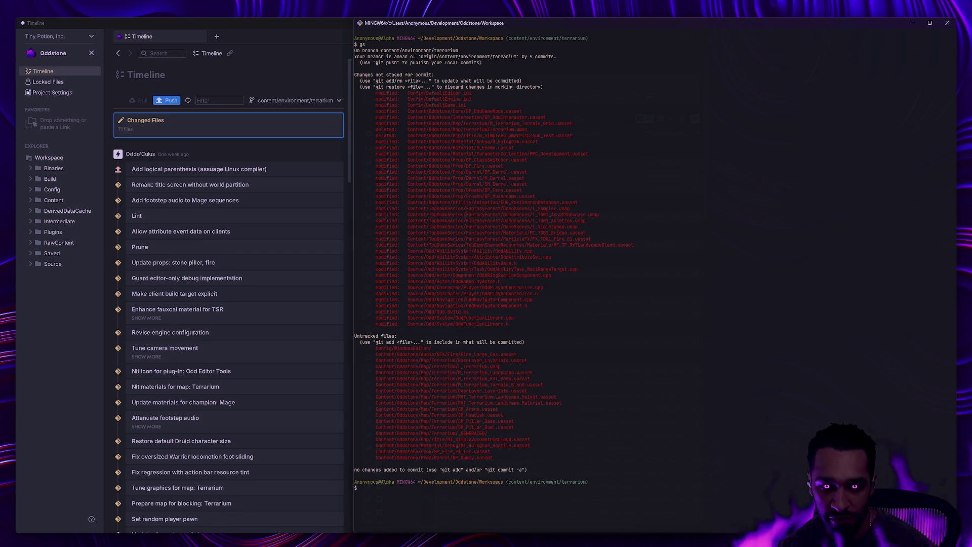
key("alt+Tab")
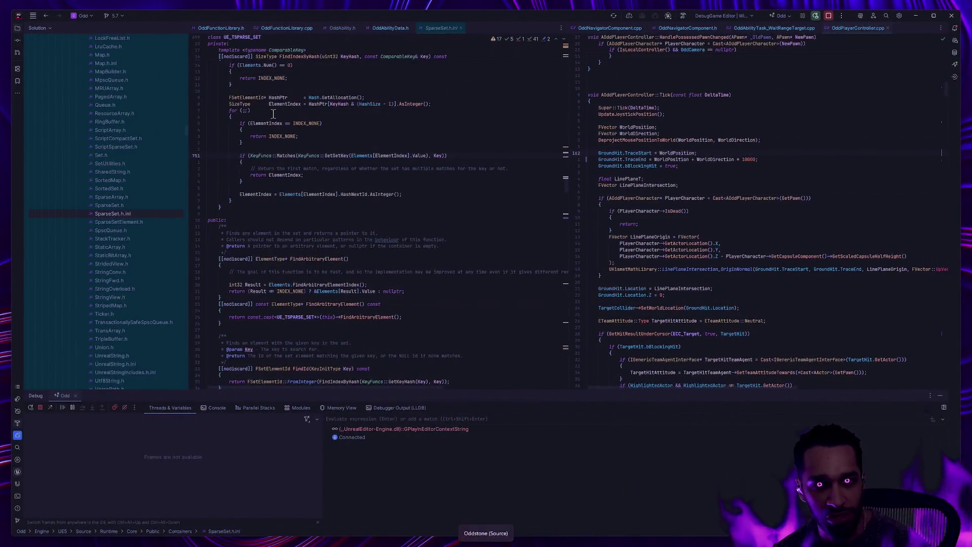
- Show OddFunctionLibrary.cpp and scroll the Solution tree to Games/Odd/Config with WindowsEditorEngine.ini
left_click(282, 28)
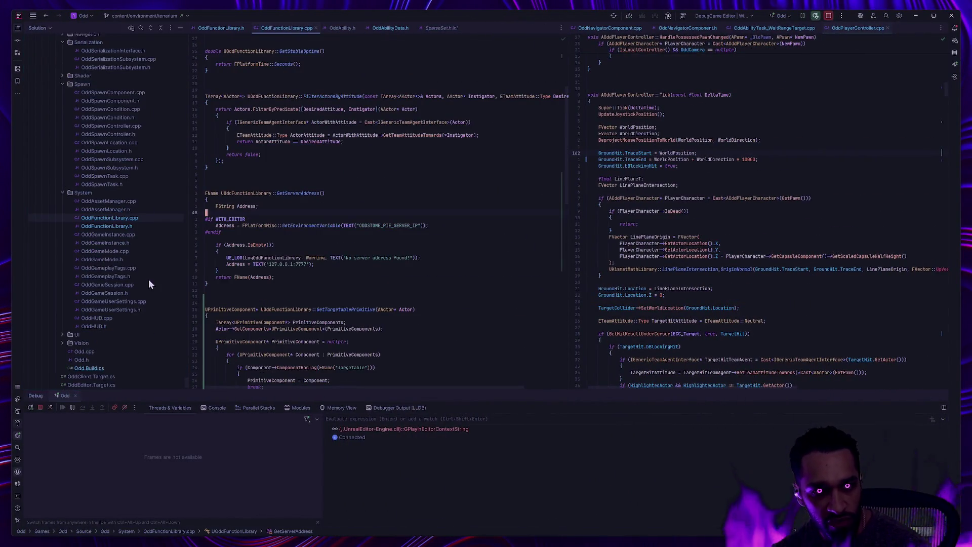
scroll(169, 309, "up", 6)
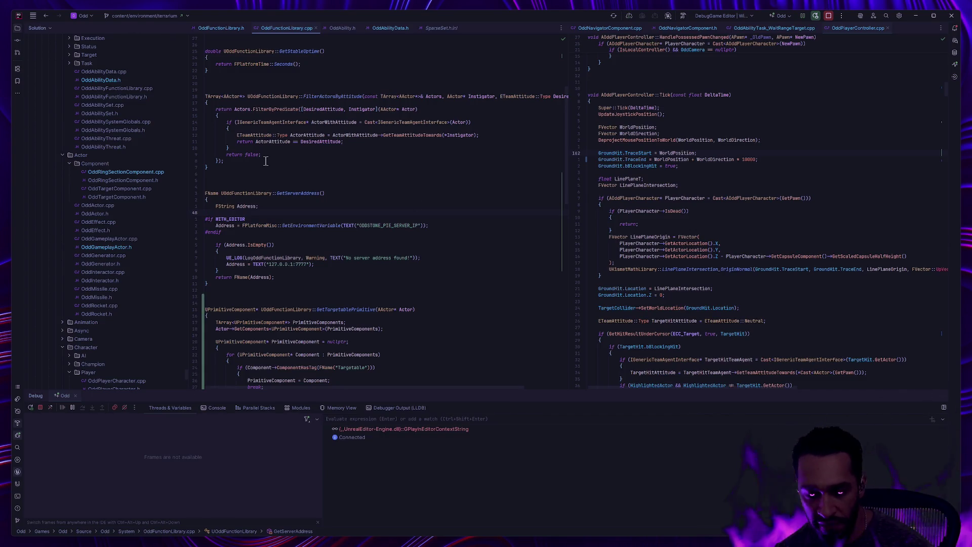
scroll(126, 210, "up", 6)
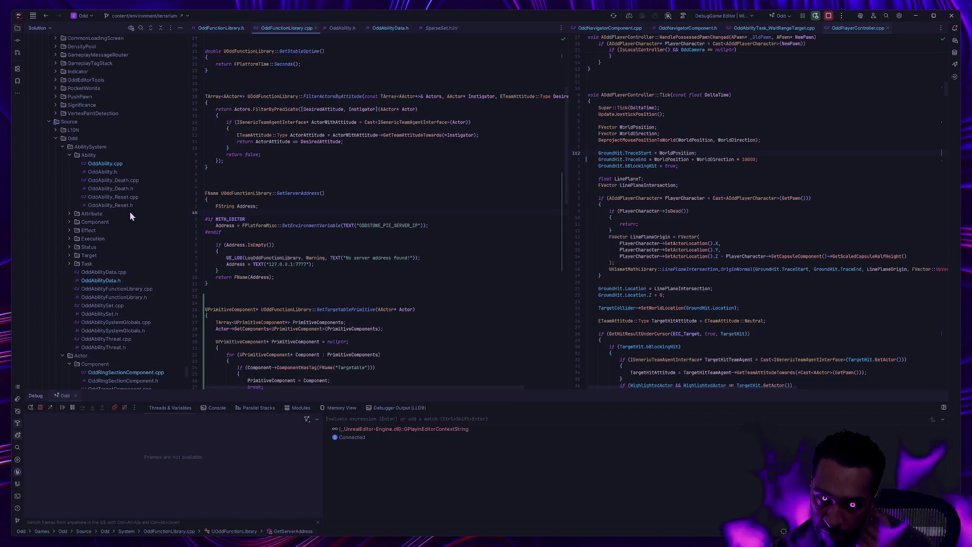
key("alt+Tab")
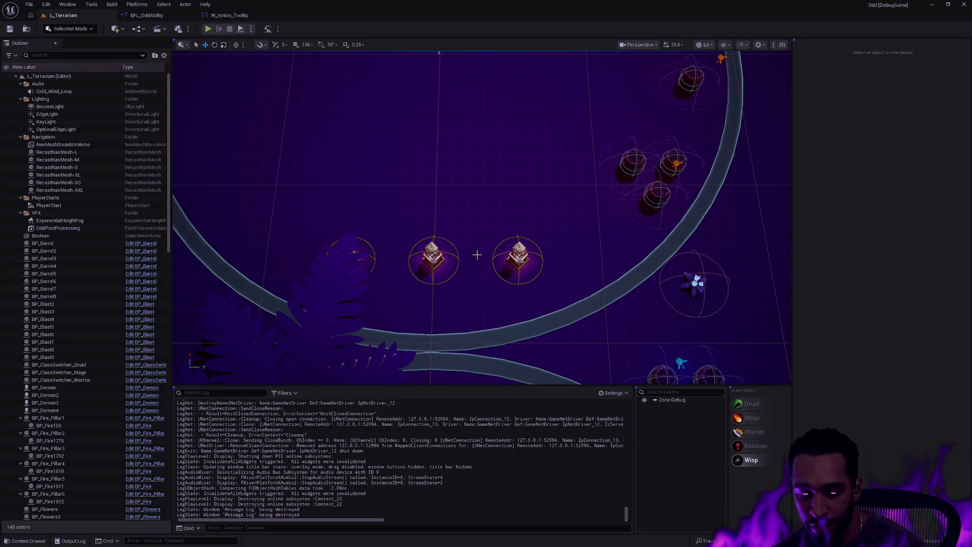
key("alt+Tab")
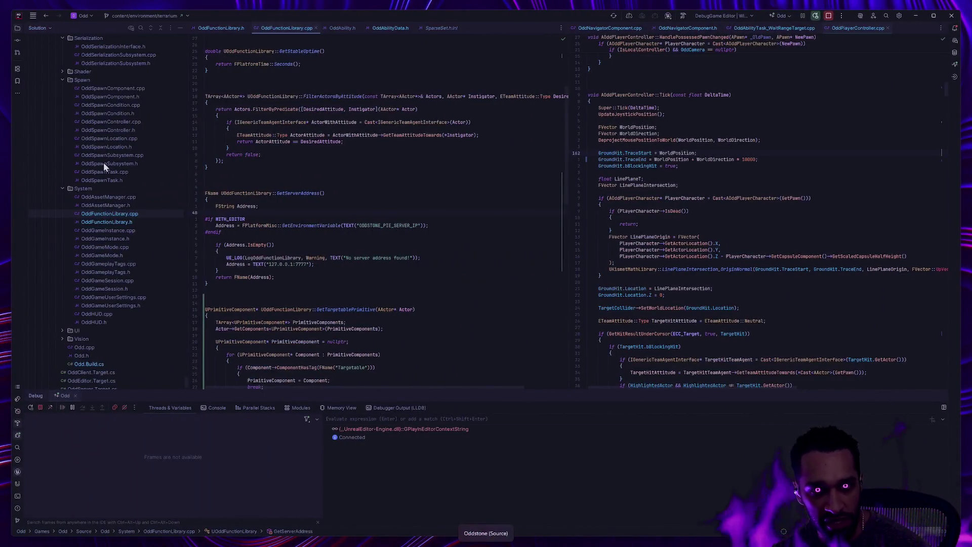
scroll(172, 280, "up", 15)
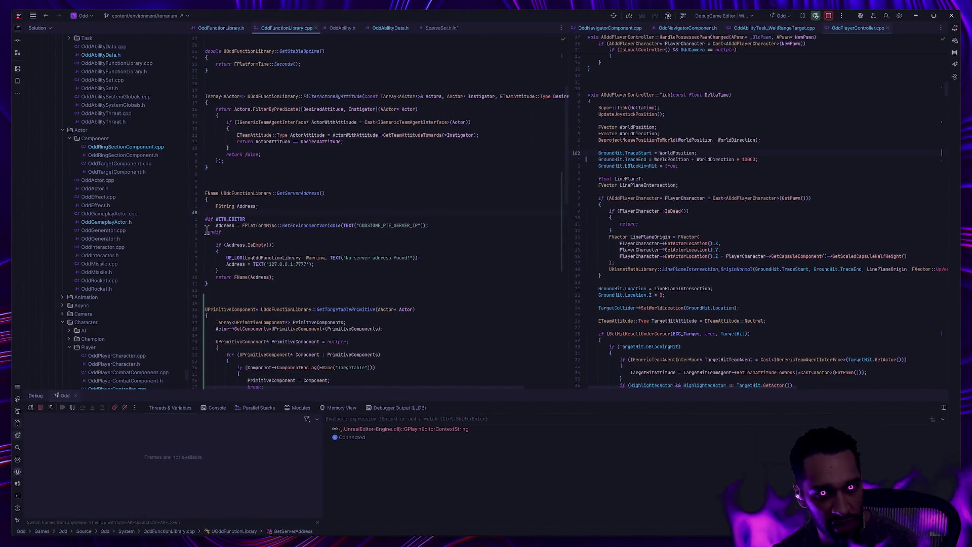
scroll(167, 213, "down", 20)
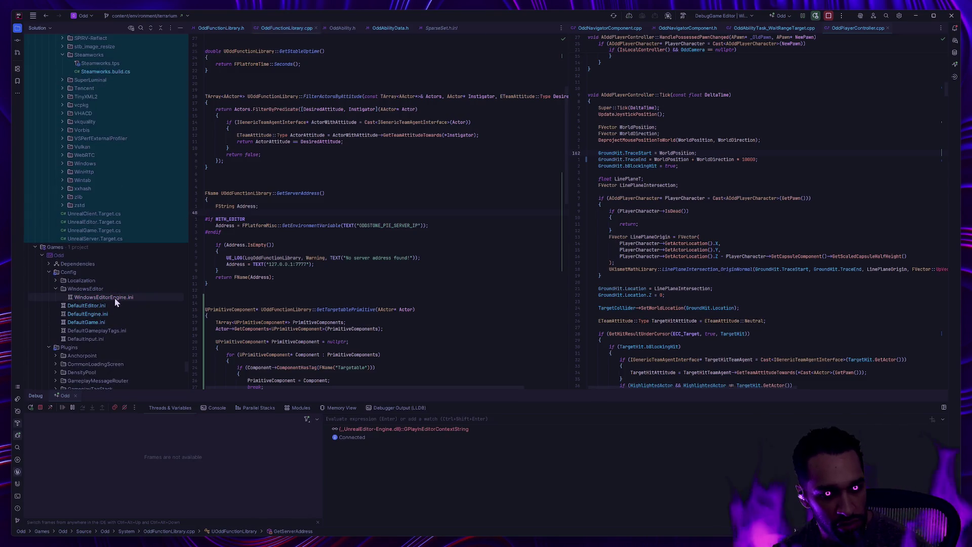
- Inspect the contents of WindowsEditorEngine.ini in the WindowsEditor config folder
double_click(114, 298)
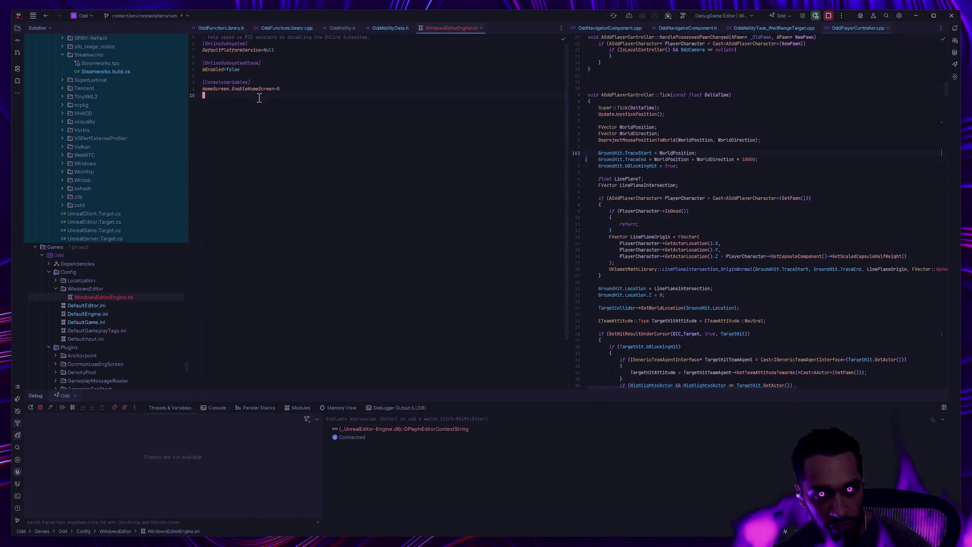
left_click(95, 289)
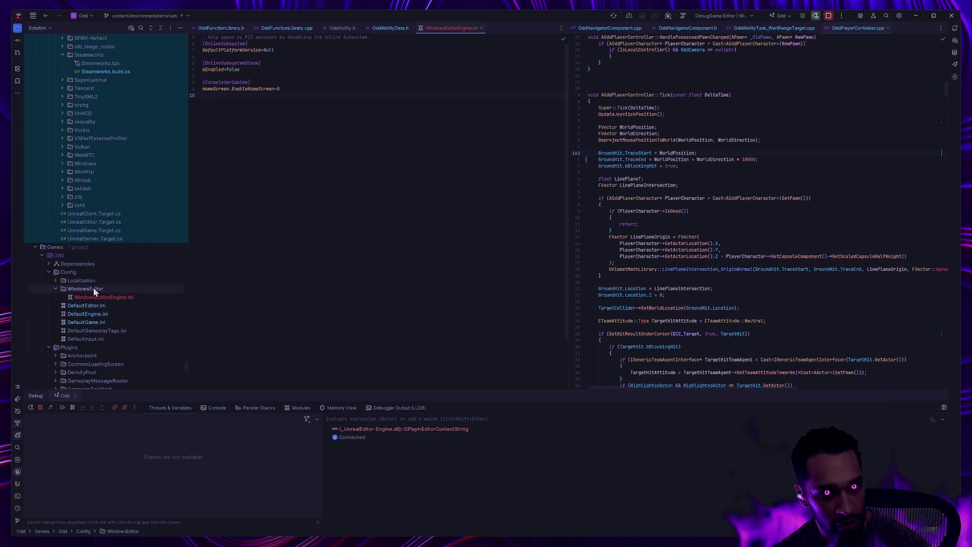
scroll(118, 245, "up", 9)
scroll(133, 249, "down", 8)
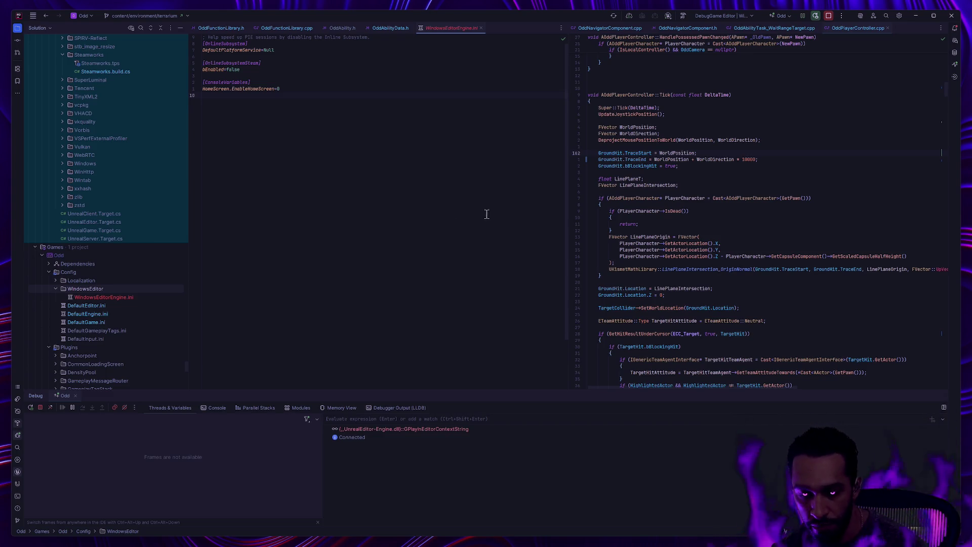
left_click(118, 297)
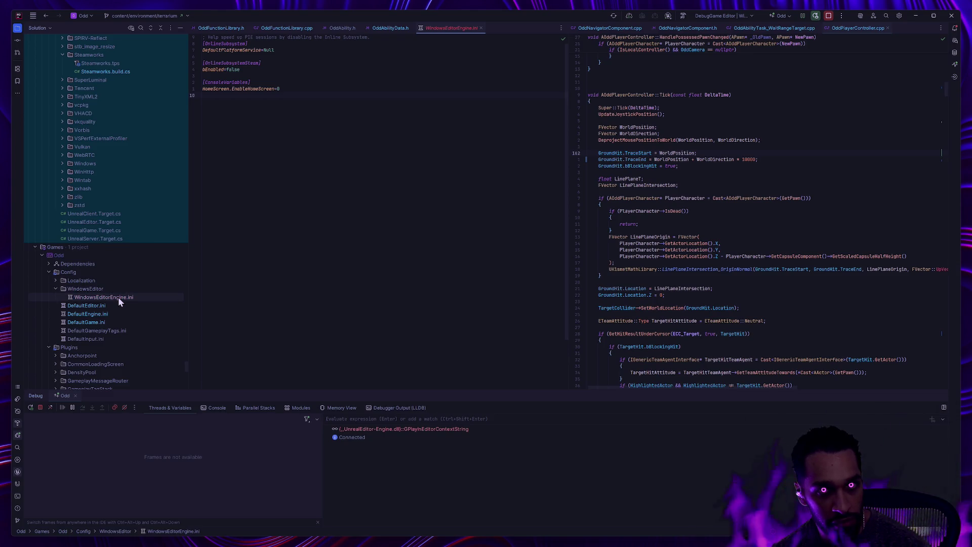
- Delete the WindowsEditor folder and start a gs status check in Git Bash
left_click(106, 289)
key("Delete")
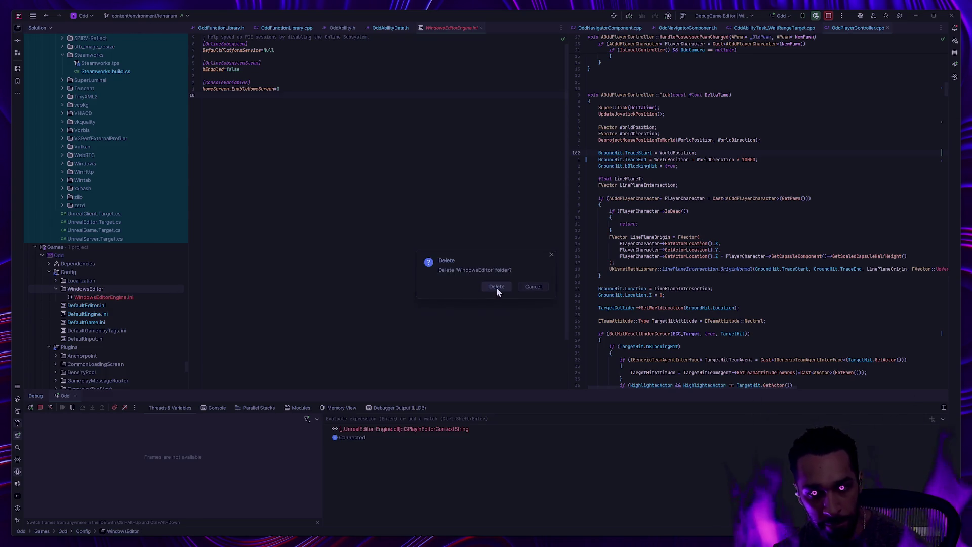
left_click(496, 287)
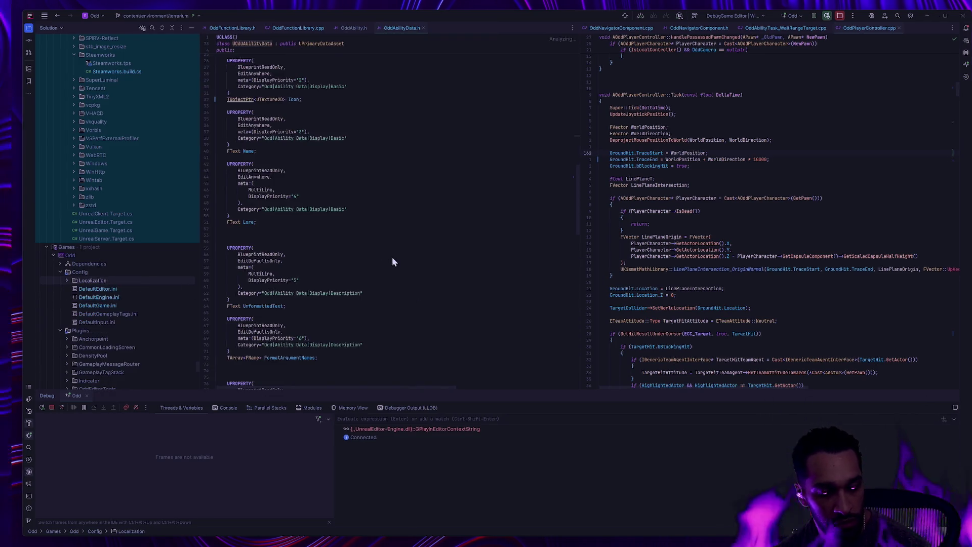
key("alt+Tab")
type("gs")
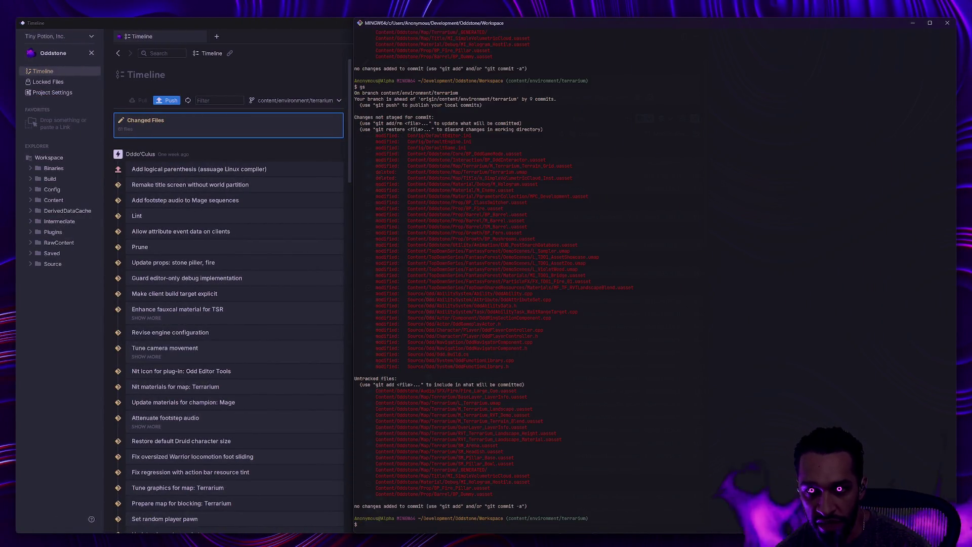
- Review the Config diff, including the IconBuffer redirect and the L_Title/L_Terrarium MapsToCook lines
key("Tab")
key("Return")
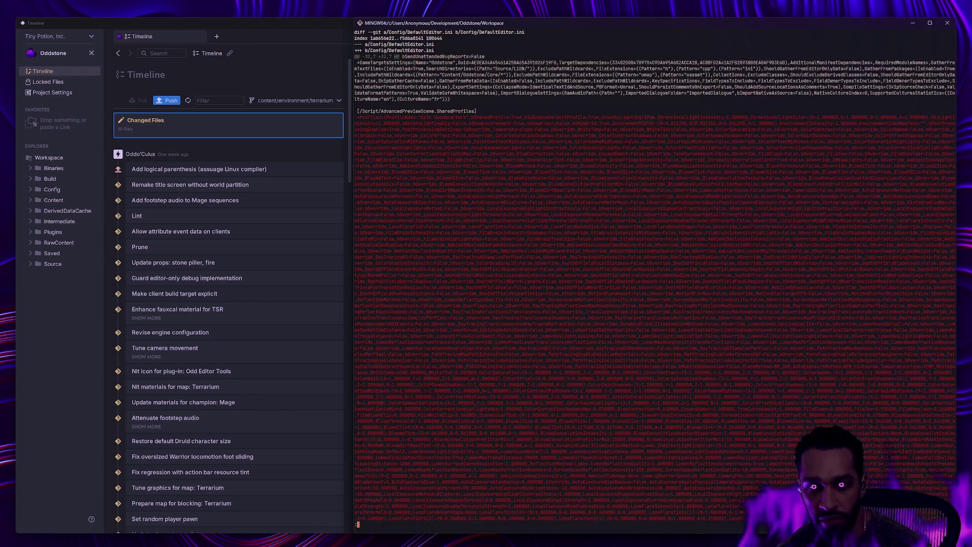
scroll(655, 276, "down", 6)
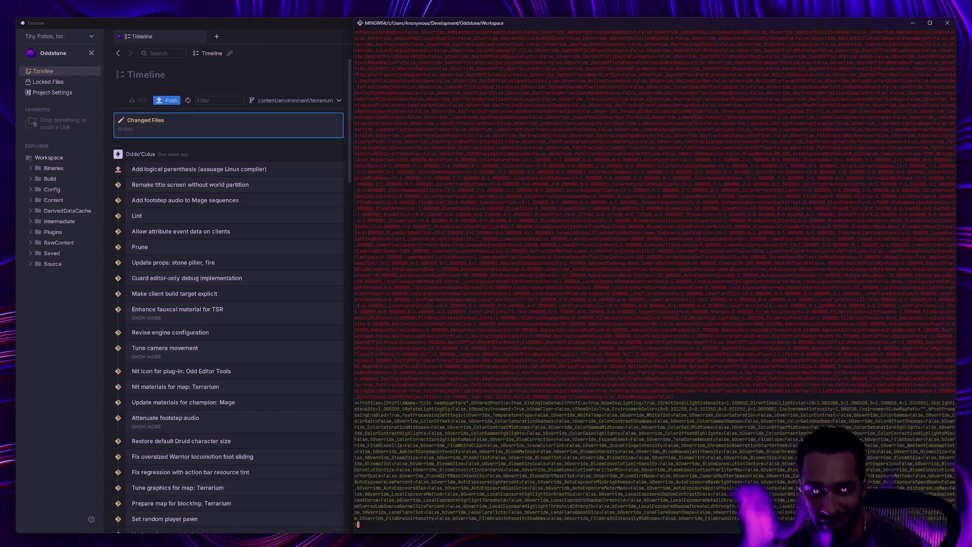
scroll(655, 276, "down", 14)
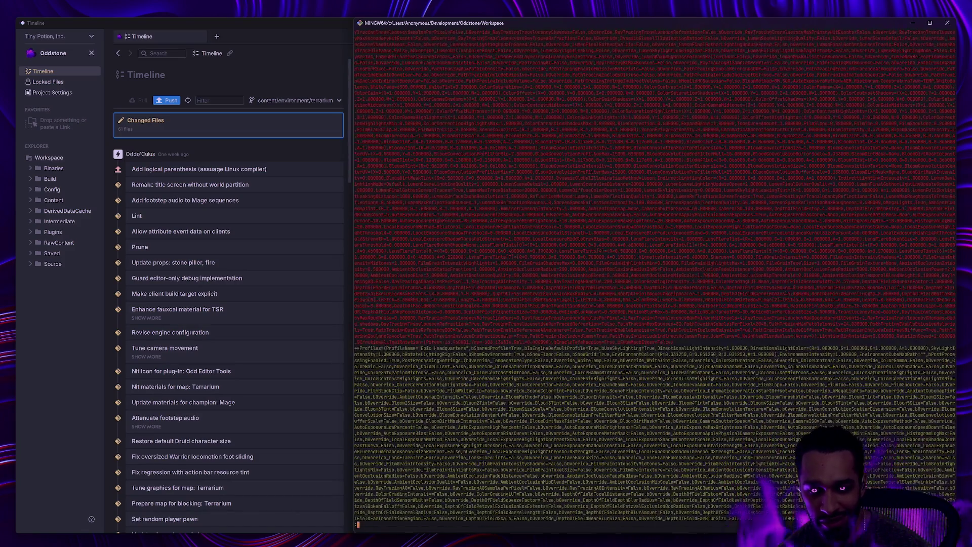
scroll(655, 276, "down", 15)
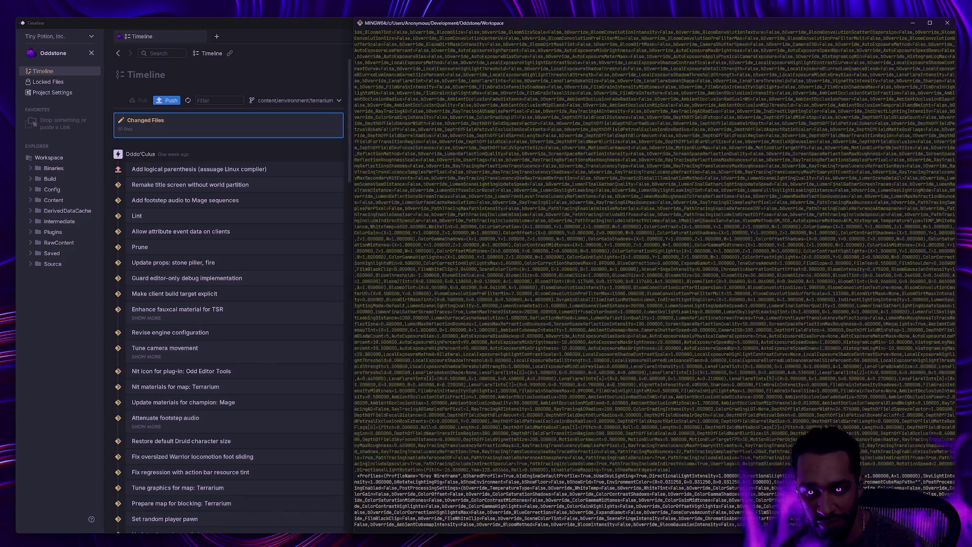
scroll(655, 276, "down", 10)
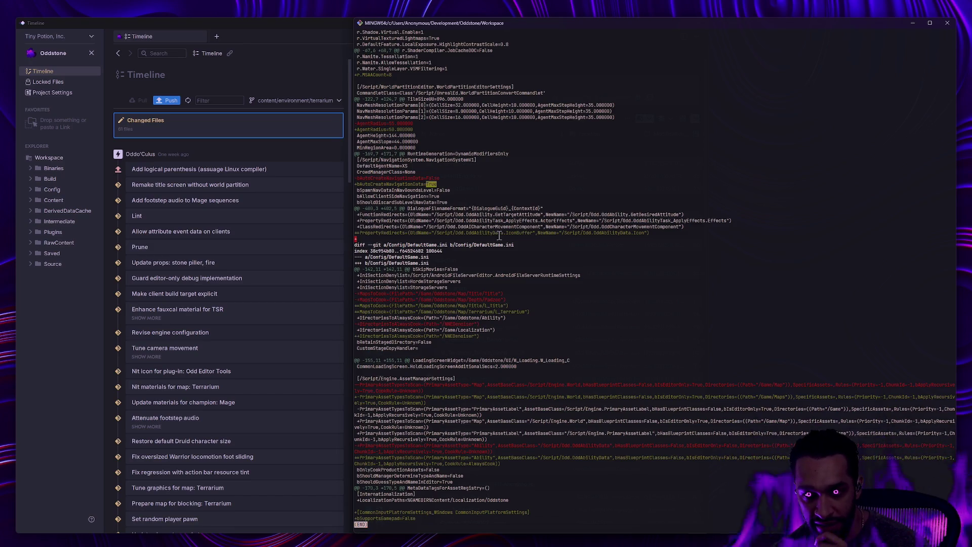
mouse_move(662, 235)
left_mouse_down()
mouse_move(387, 216)
mouse_move(332, 232)
left_mouse_up()
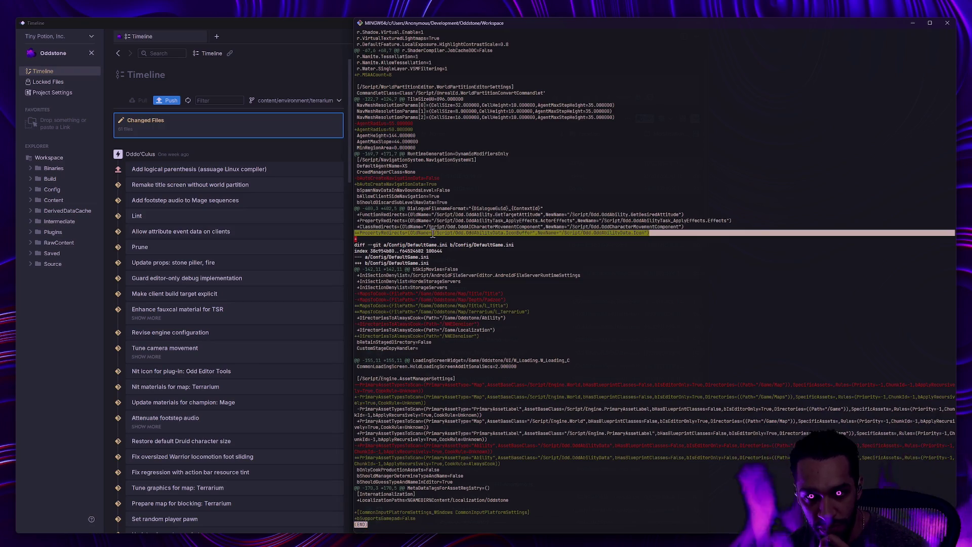
left_click(609, 282)
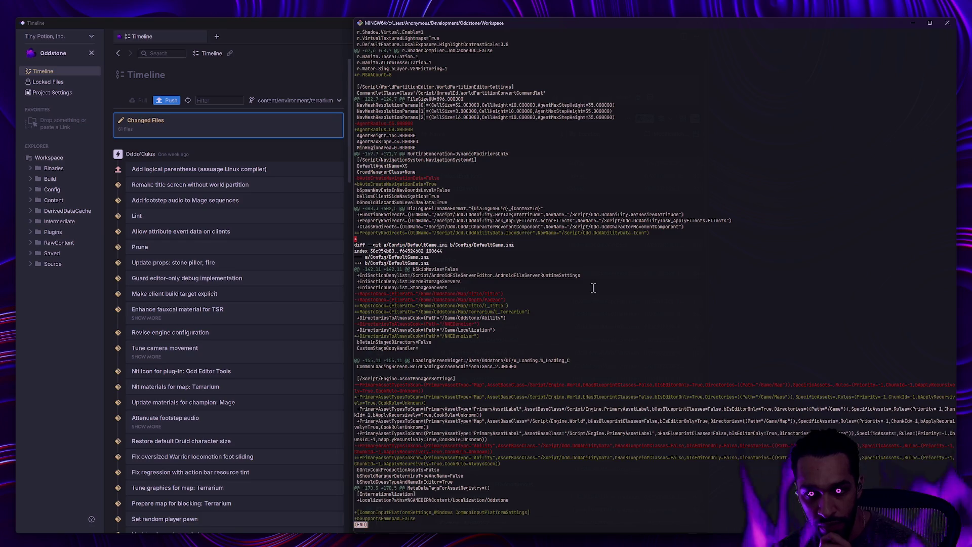
left_click_drag(546, 312, 341, 304)
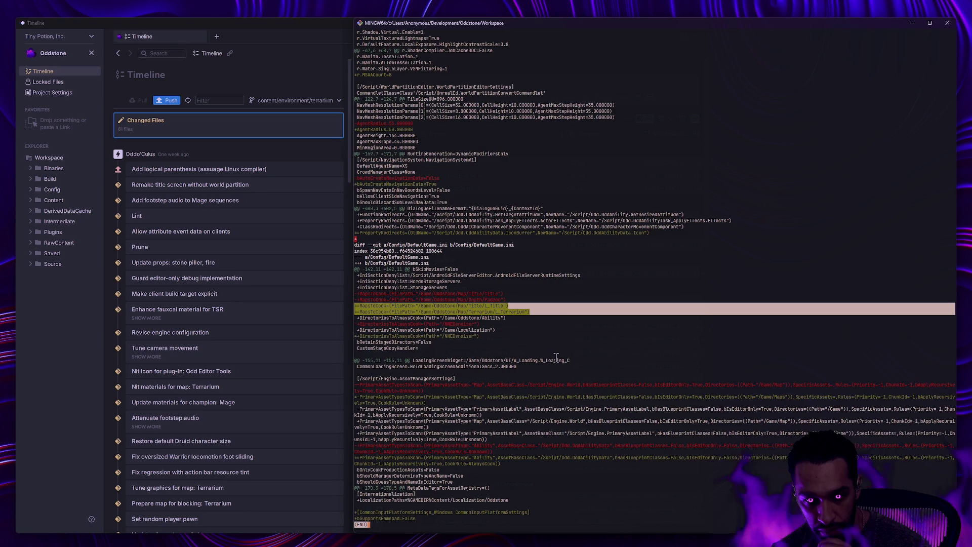
left_click(440, 398)
triple_click(493, 396)
left_click(501, 394)
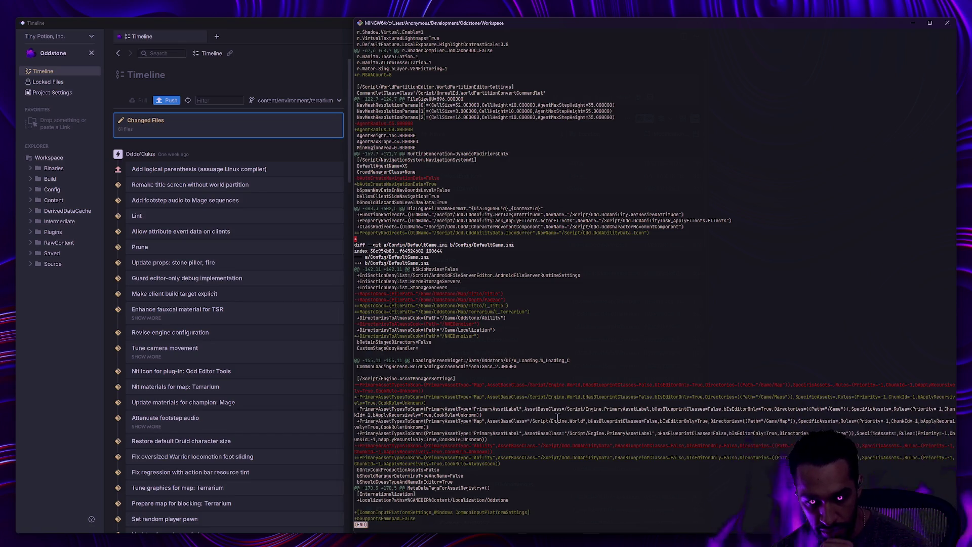
- Stage the Config/ folder with ga and verify DefaultEditor, DefaultEngine and DefaultGame.ini are staged
type("qgs")
key("Return")
type("ga Confi")
key("Tab")
key("Return")
type("gs")
key("Return")
type("g")
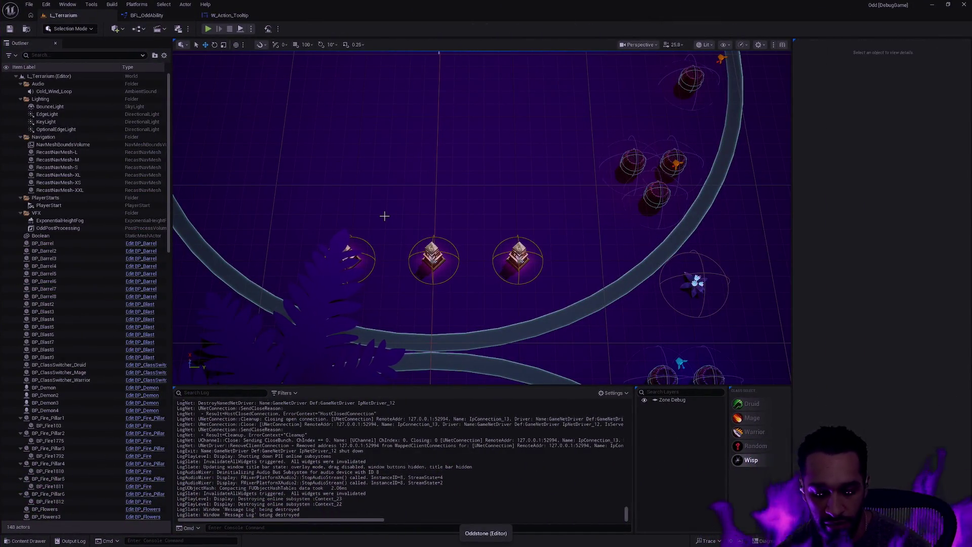
- Select a barrel in the L_Terrarium viewport and bring up its BP_Barrel Blueprint with Ctrl+E
key("ctrl+space")
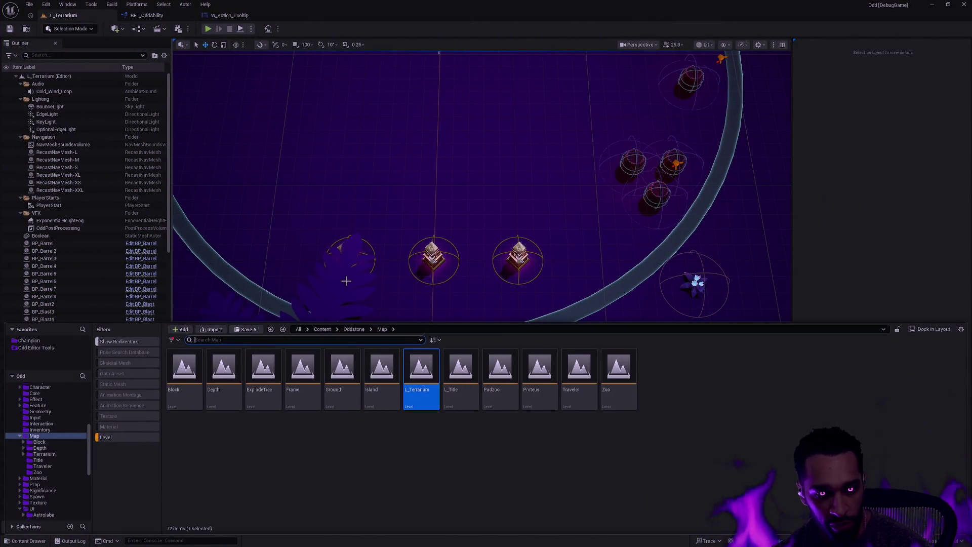
left_click(632, 163)
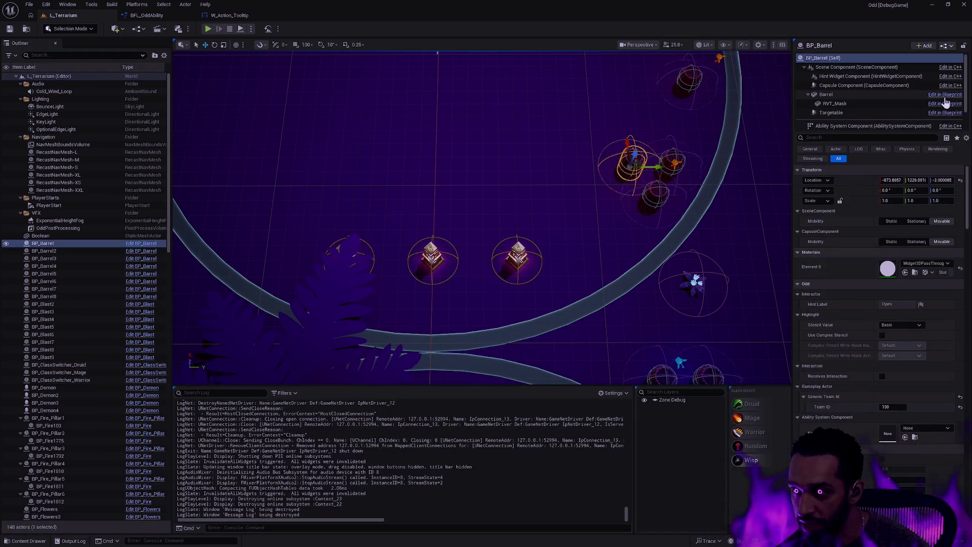
key("ctrl+e")
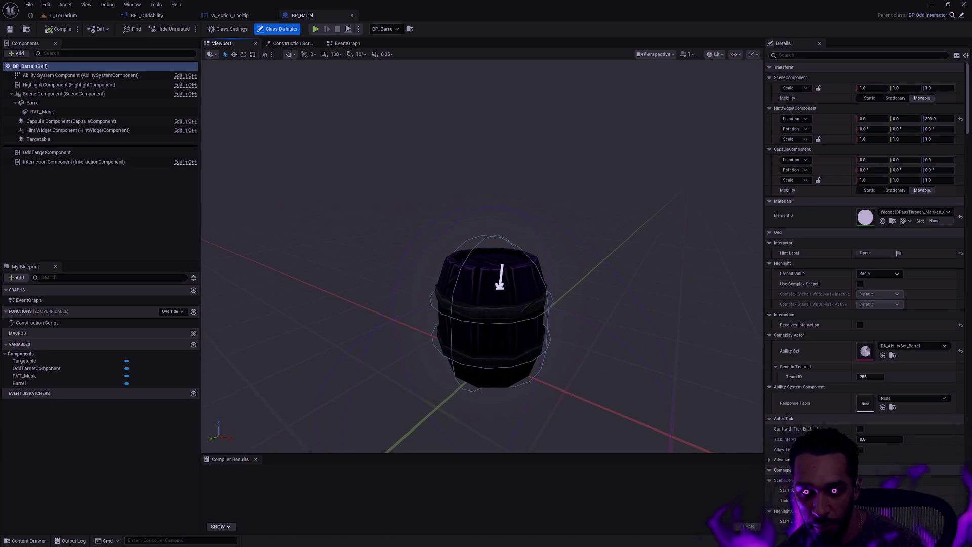
left_click(667, 303)
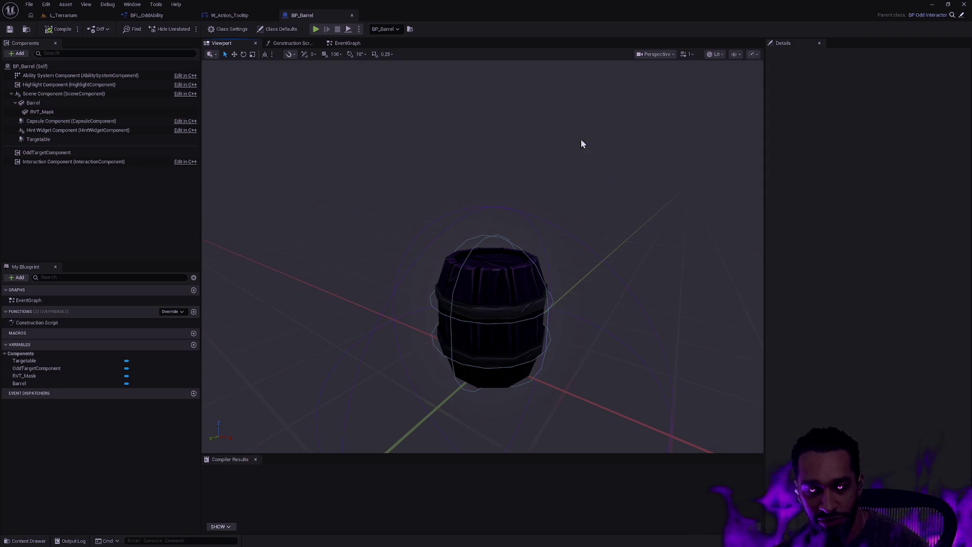
key("alt+Tab")
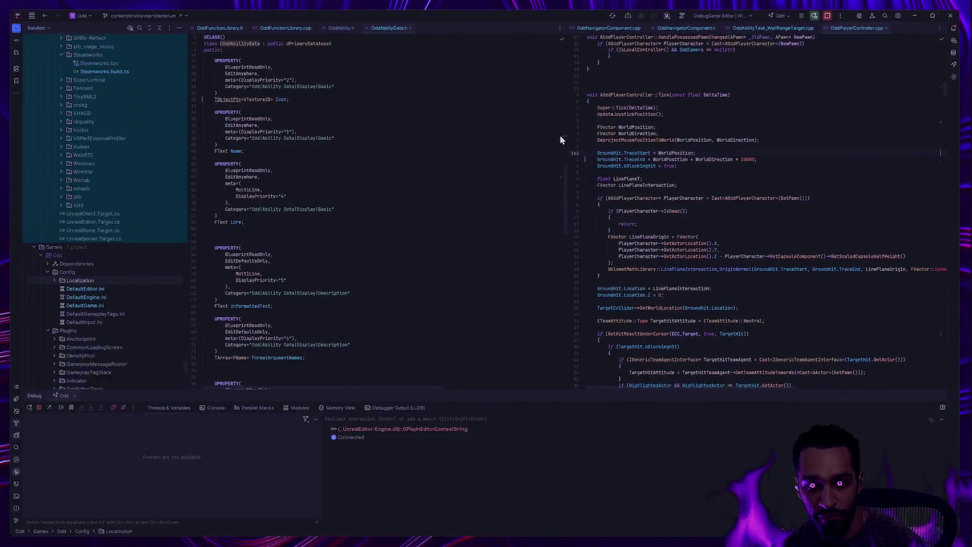
- Select the Barrel mesh component in BP_Barrel, then return to the Git Bash terminal
key("alt+Tab")
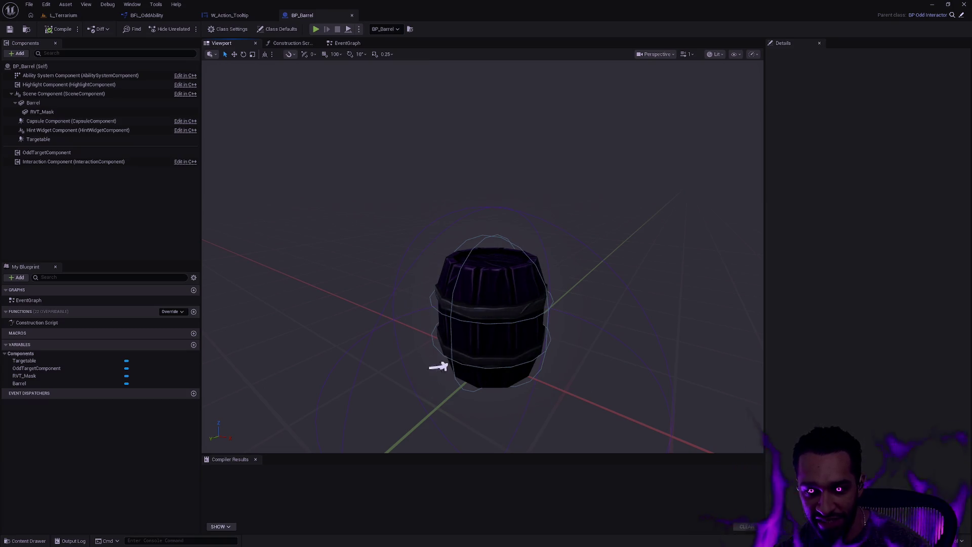
left_click(458, 279)
key("alt+Tab")
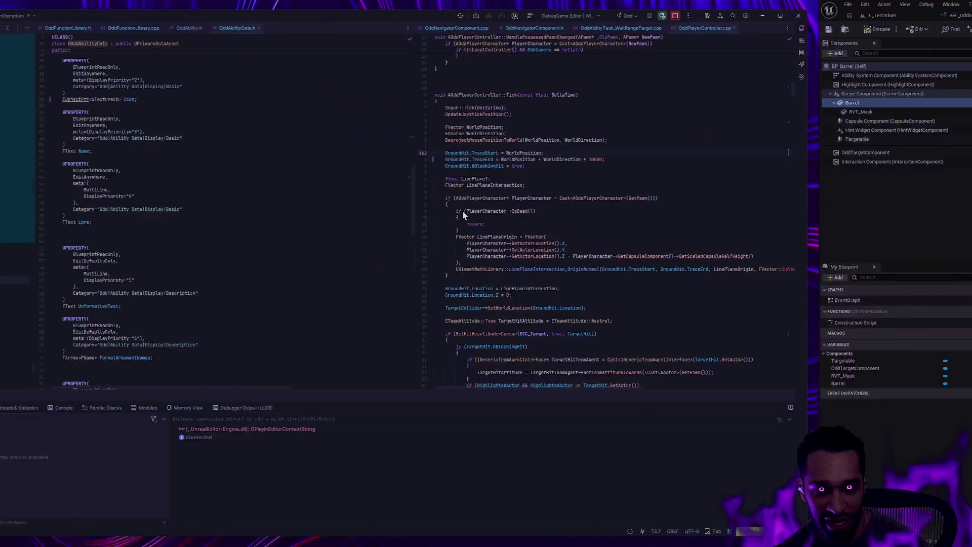
key("alt+Tab")
key("alt+Tab")
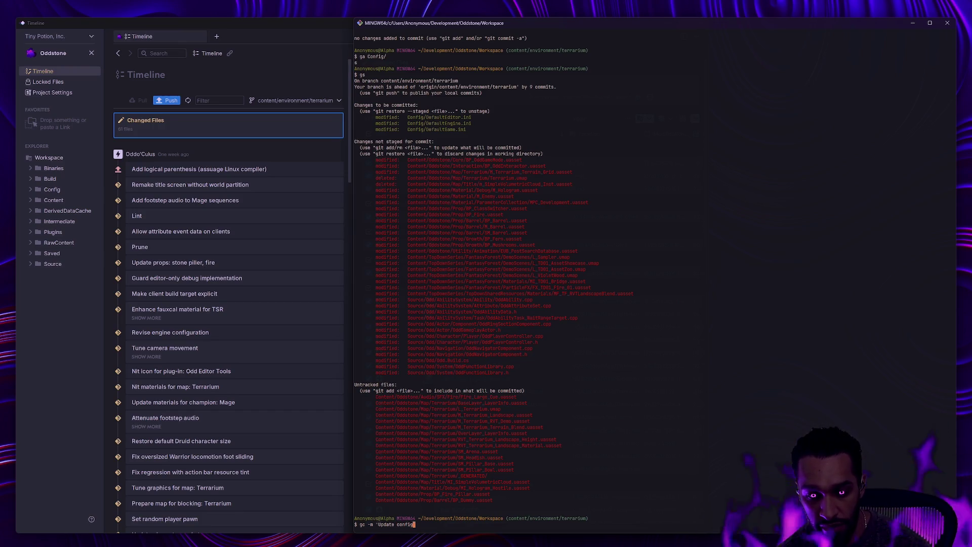
- Change the gc -m message to 'Update packaging configuration' and commit the staged Config .ini files
key("BackSpace")
type("packag")
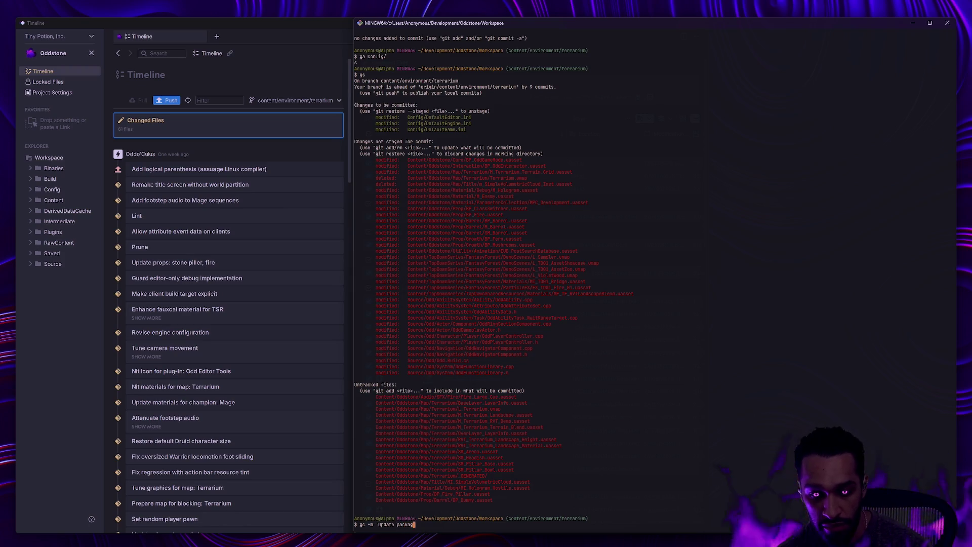
type("ing configuration")
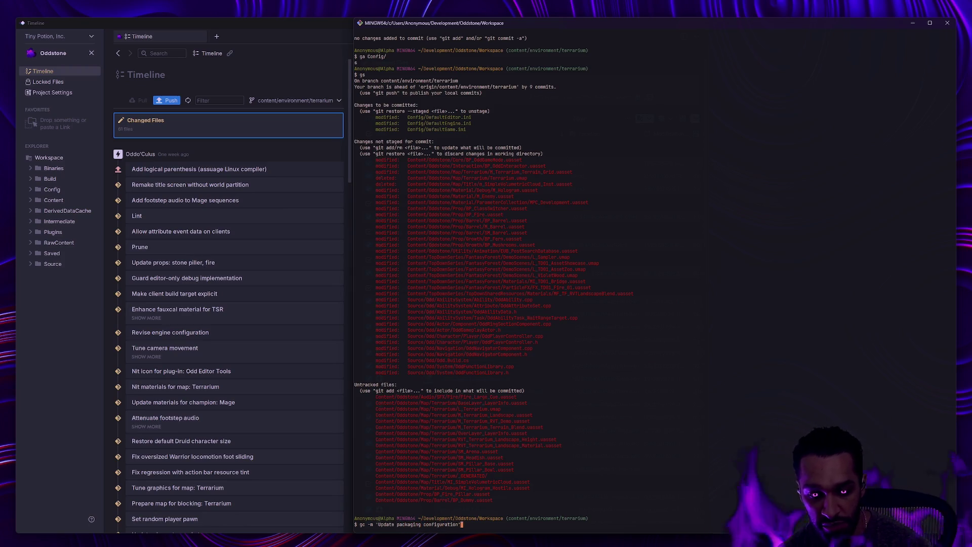
key("Return")
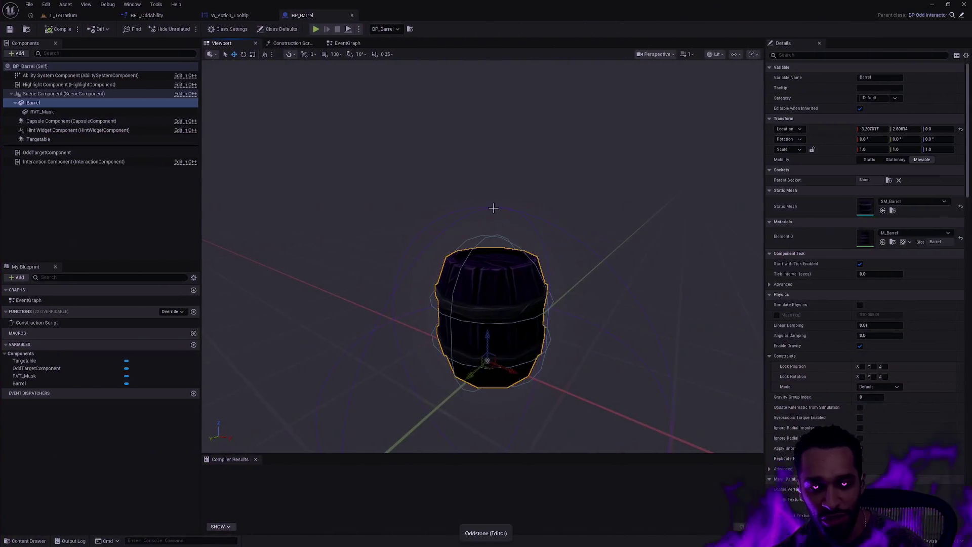
- Start a Play session of L_Terrarium from the level tab in full-screen immersive mode
left_click(493, 208)
left_click_drag(493, 208, 494, 206)
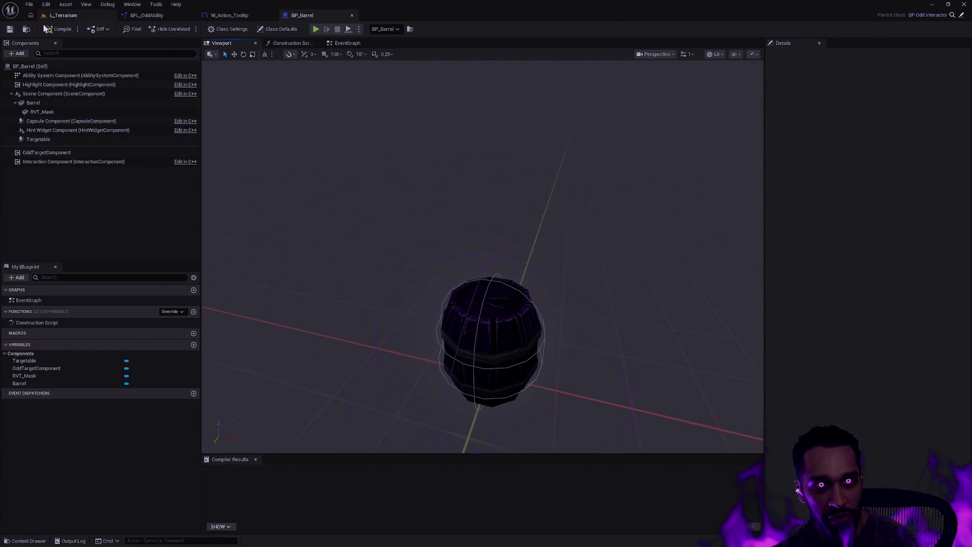
left_click(63, 15)
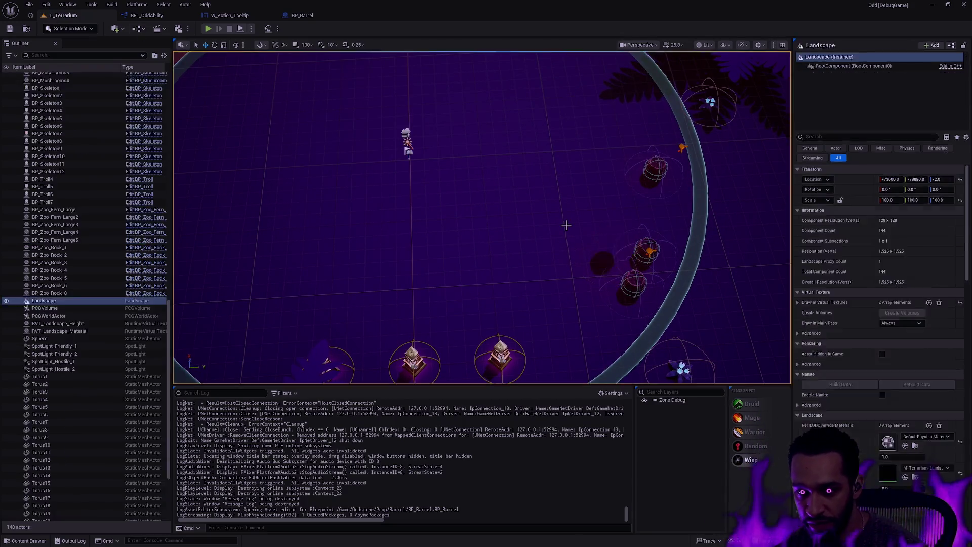
key("Escape")
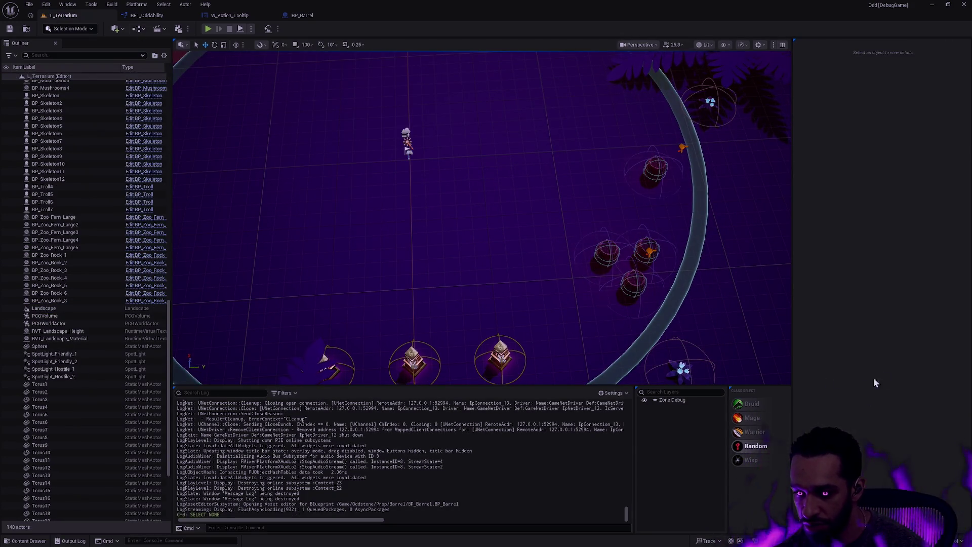
left_click(207, 29)
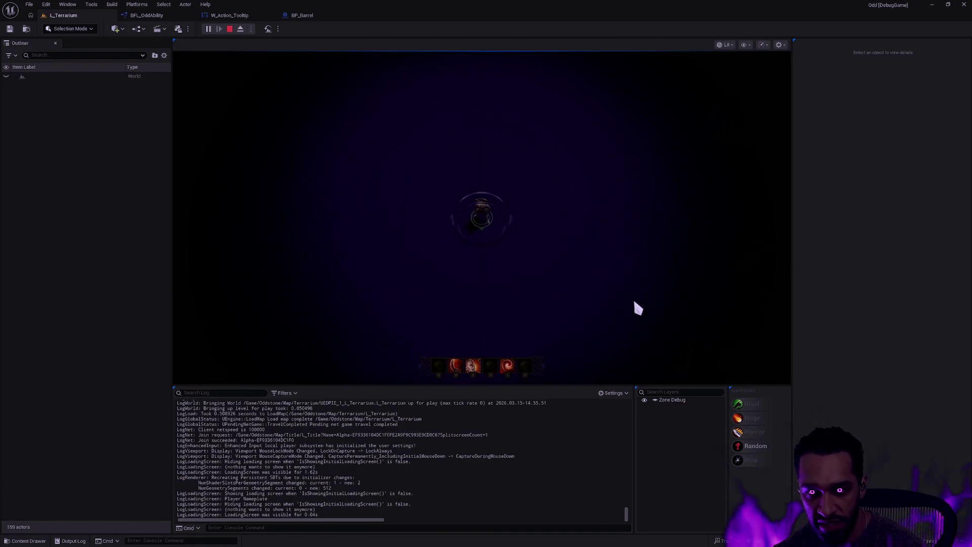
key("F11")
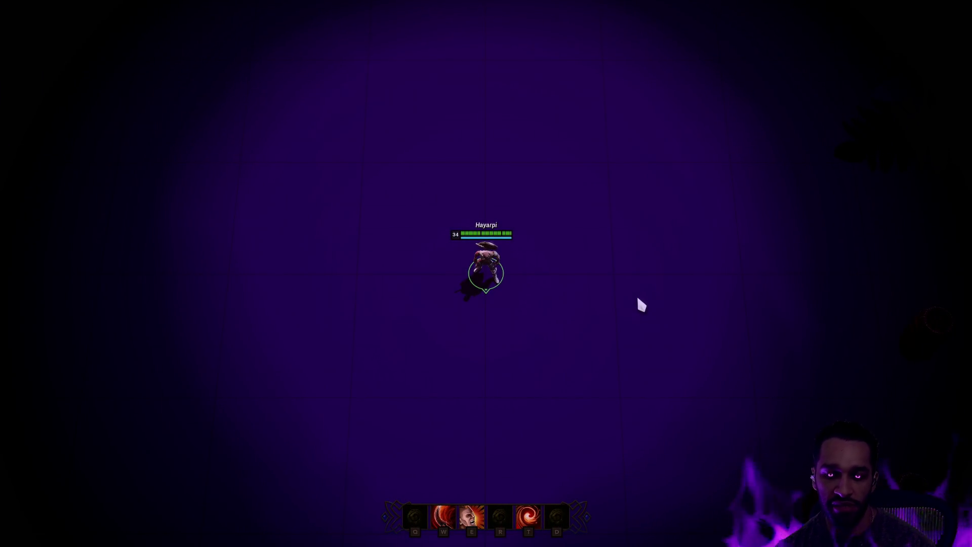
- Walk the hero left and up the arena past the braziers toward the upper-left brazier
right_click(51, 142)
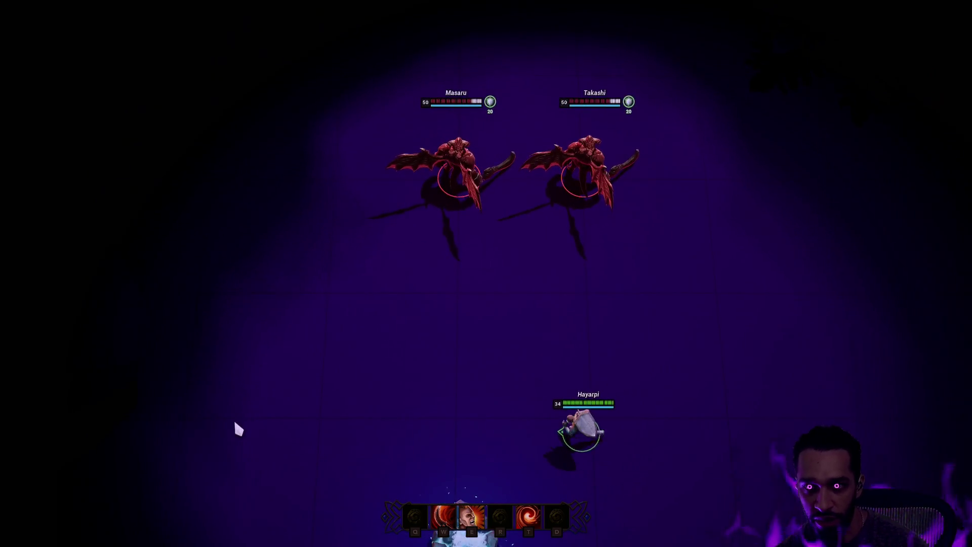
right_click(326, 228)
right_click(241, 148)
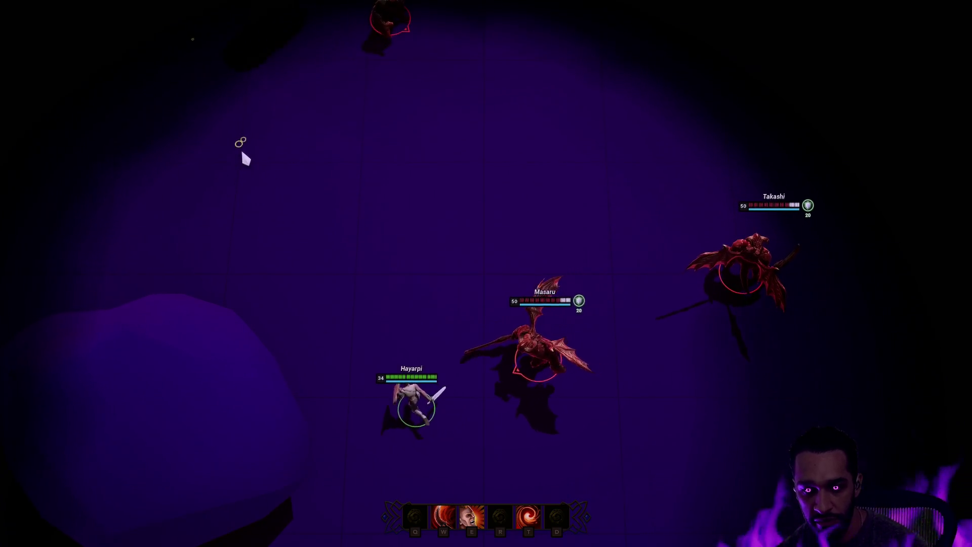
right_click(320, 163)
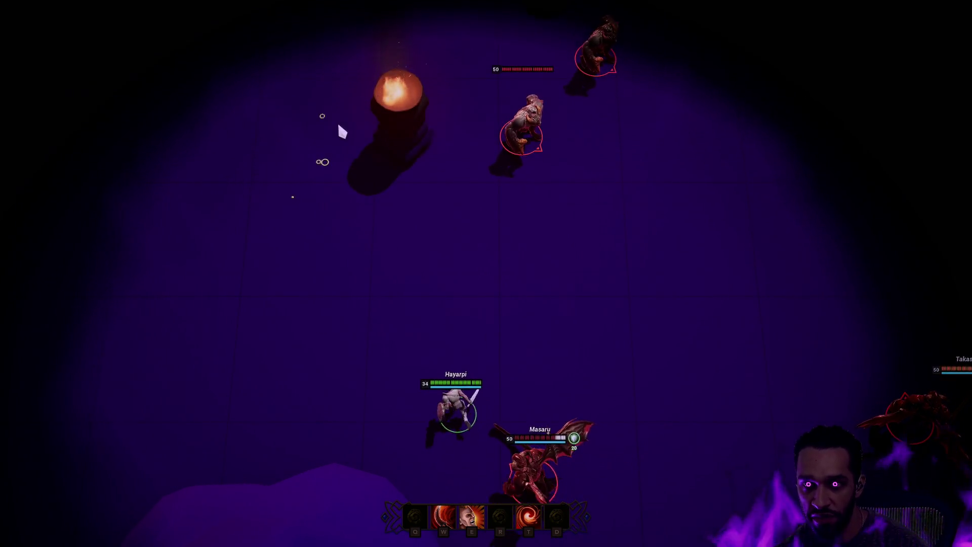
right_click(256, 230)
right_click(224, 209)
right_click(171, 134)
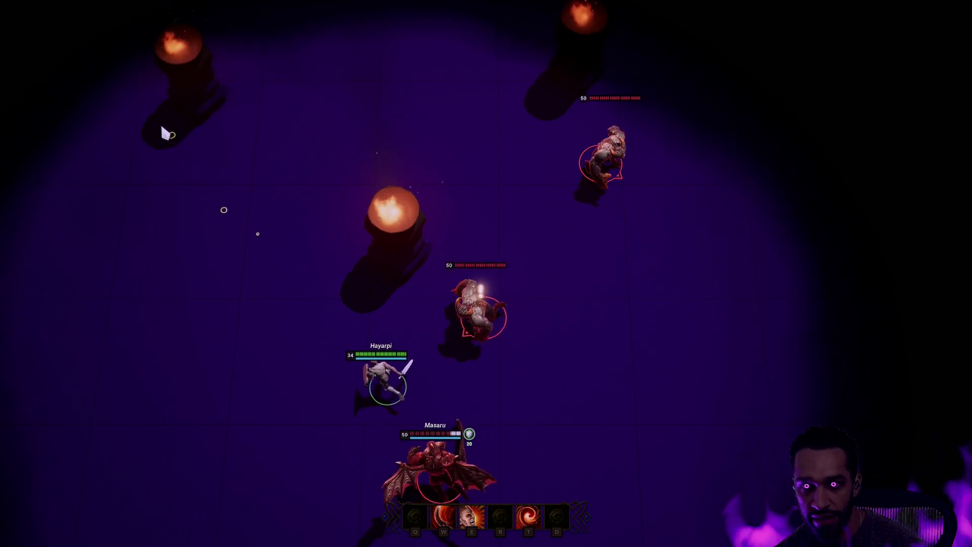
right_click(143, 359)
right_click(152, 383)
- Restart with a new hero, walk it toward the level-50 enemy pack and aim the Q ability
key("Escape")
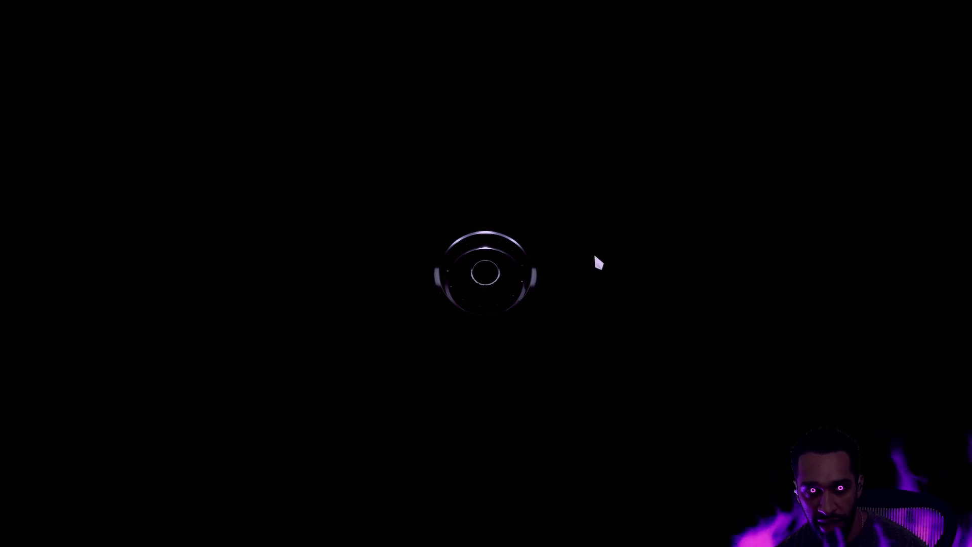
right_click(575, 31)
right_click(603, 122)
right_click(760, 182)
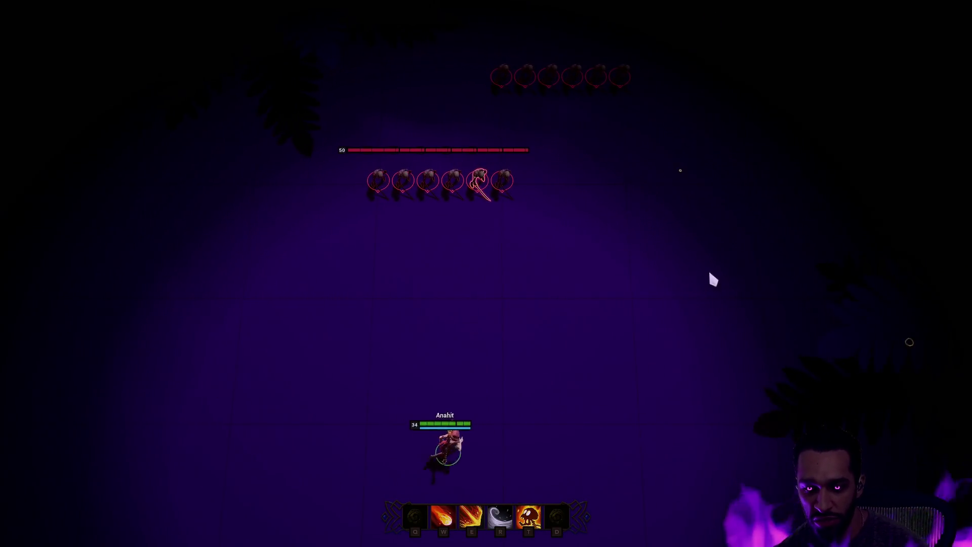
right_click(628, 334)
right_click(494, 309)
right_click(557, 443)
key("q")
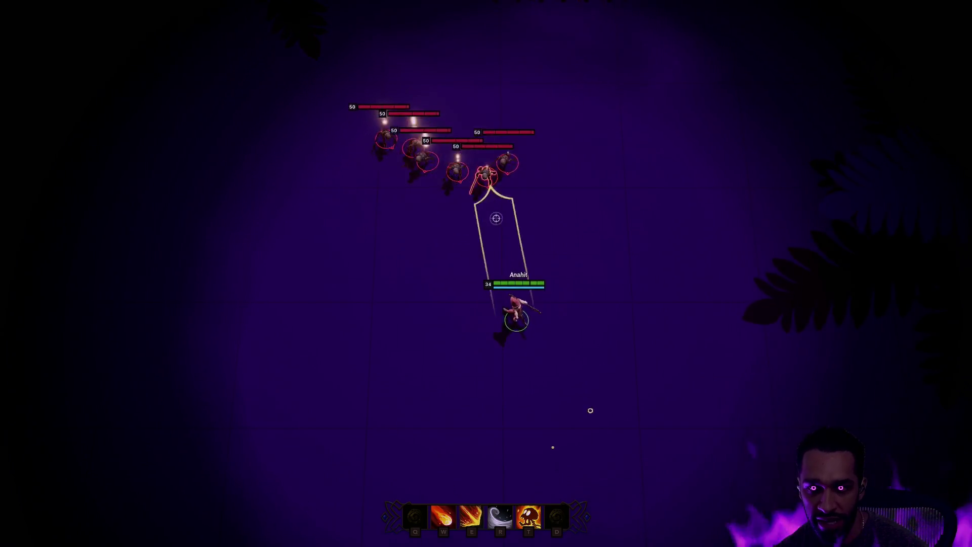